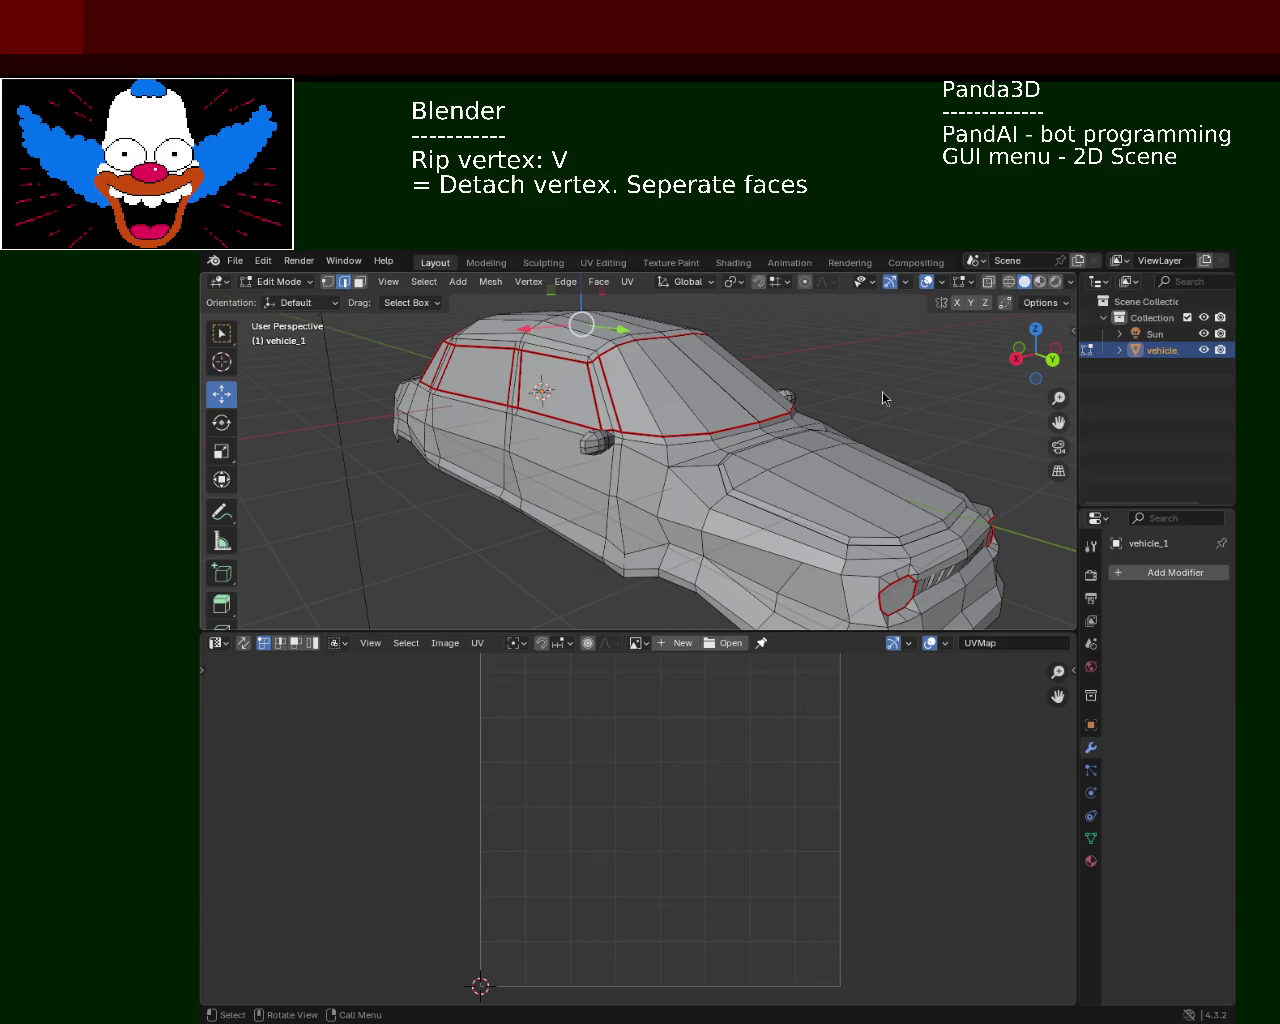
Select all of the car mesh to show its UV islands, browse the UV menu, and orbit toward the side
{"action": "key", "text": "a"}
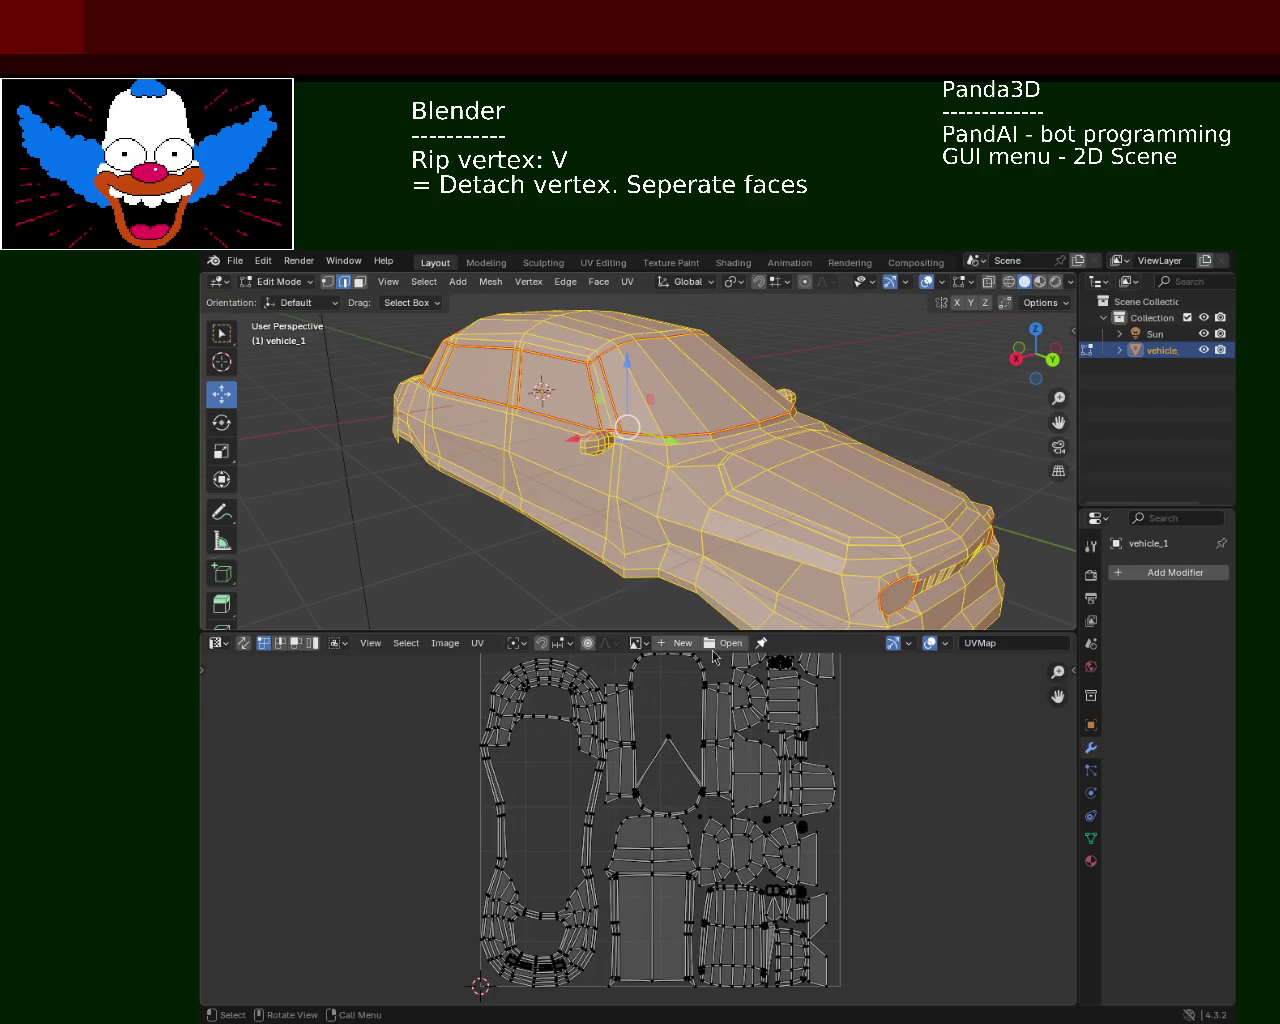
{"action": "left_click", "coordinate": [477, 645]}
{"action": "mouse_move", "coordinate": [730, 470]}
{"action": "middle_mouse_down"}
{"action": "mouse_move", "coordinate": [806, 505]}
{"action": "mouse_move", "coordinate": [660, 590]}
{"action": "middle_mouse_up"}
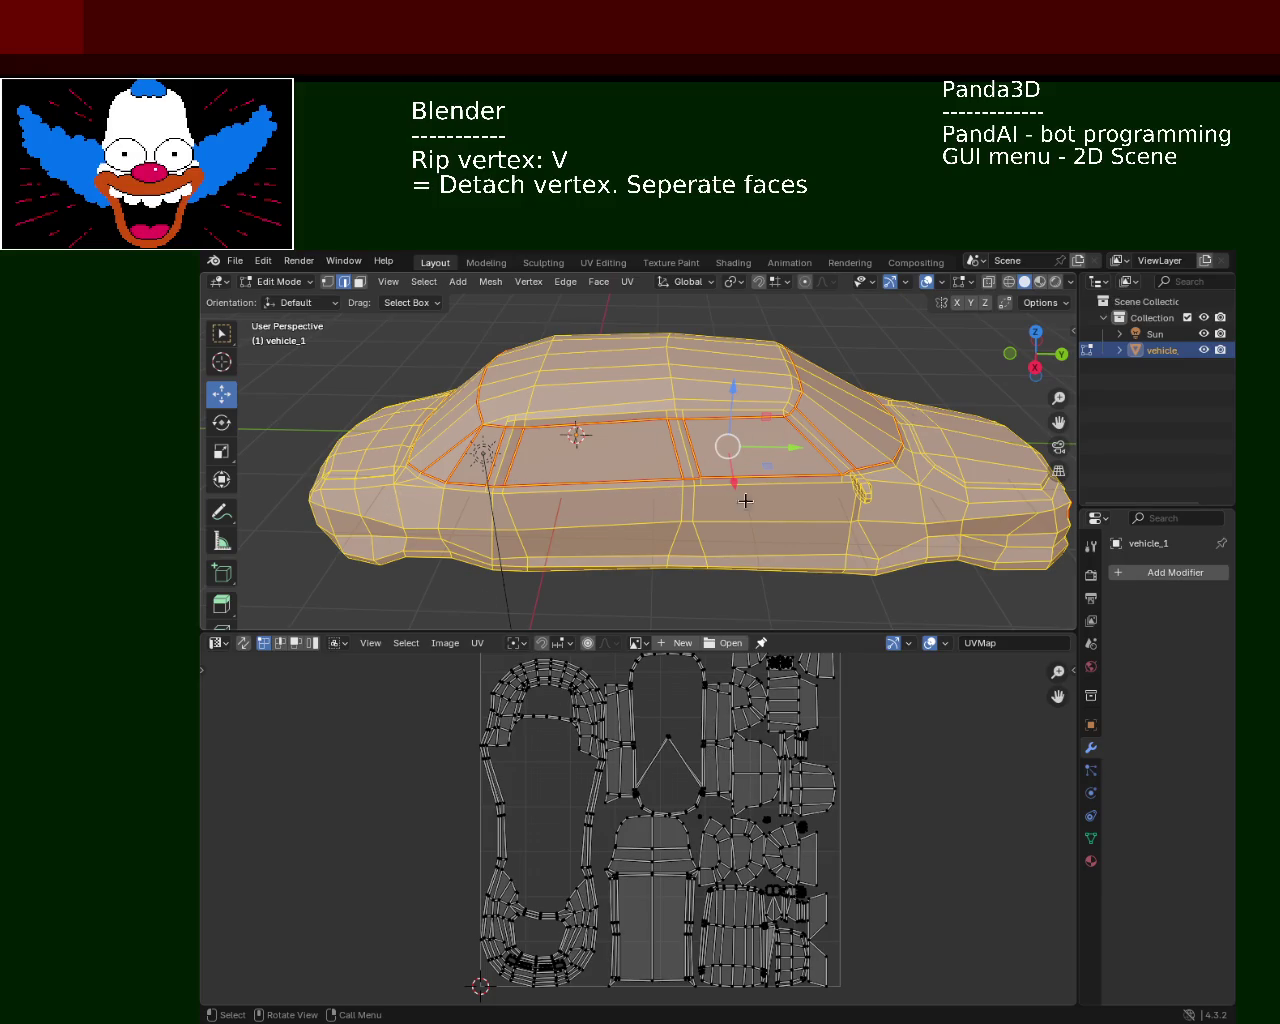
Orbit the viewport to a raised front-left view of the car
{"action": "mouse_move", "coordinate": [740, 504]}
{"action": "middle_mouse_down"}
{"action": "mouse_move", "coordinate": [836, 467]}
{"action": "mouse_move", "coordinate": [737, 511]}
{"action": "mouse_move", "coordinate": [421, 410]}
{"action": "mouse_move", "coordinate": [396, 453]}
{"action": "middle_mouse_up"}
Deselect the whole car mesh and orbit to a raised view showing the side seams
{"action": "key", "text": "alt+a"}
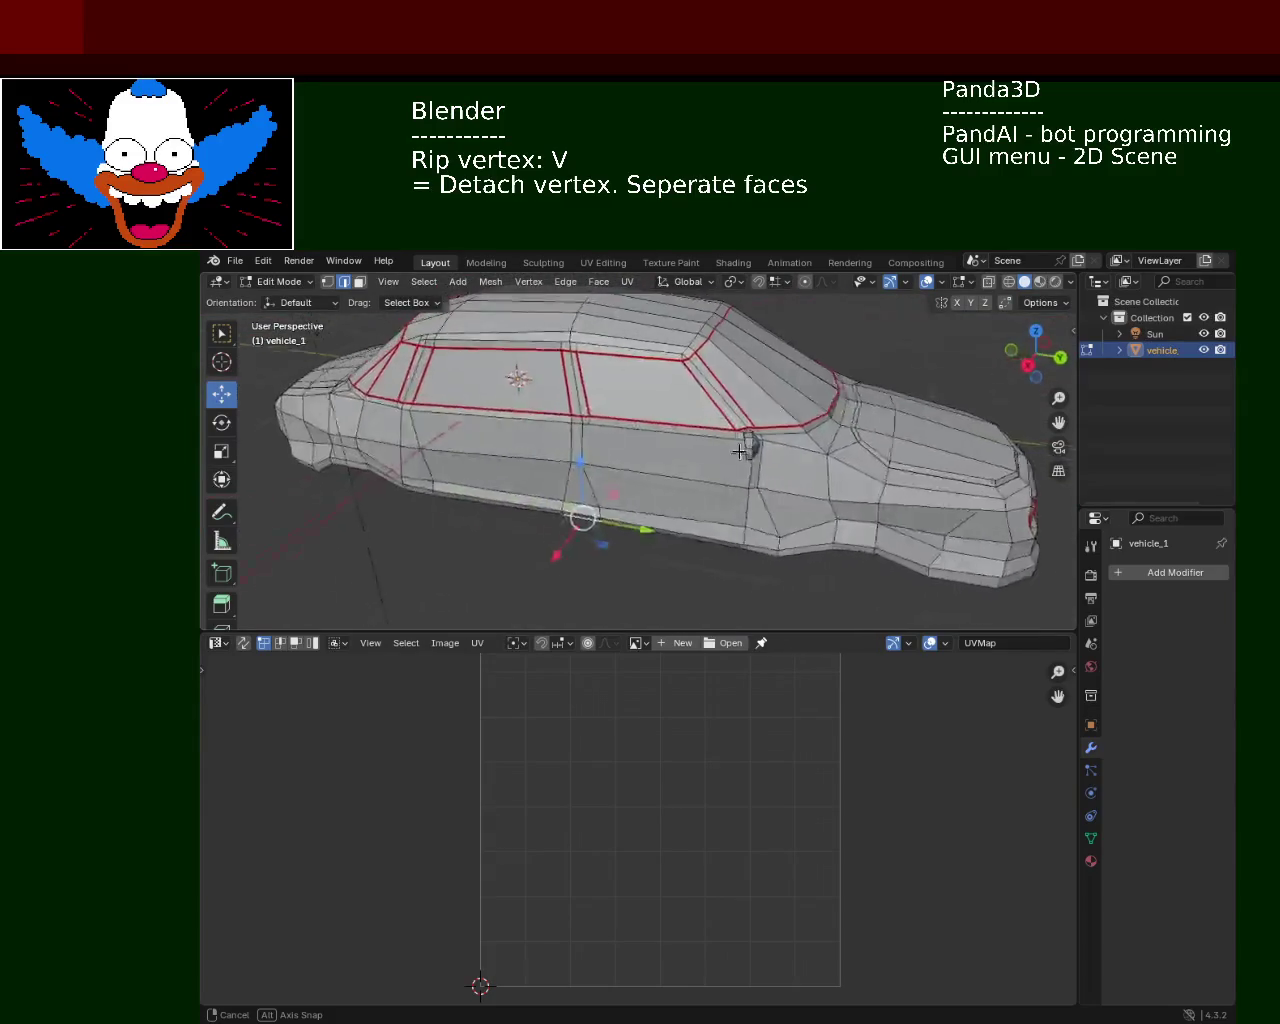
{"action": "middle_click_drag", "start_coordinate": [396, 453], "coordinate": [618, 513]}
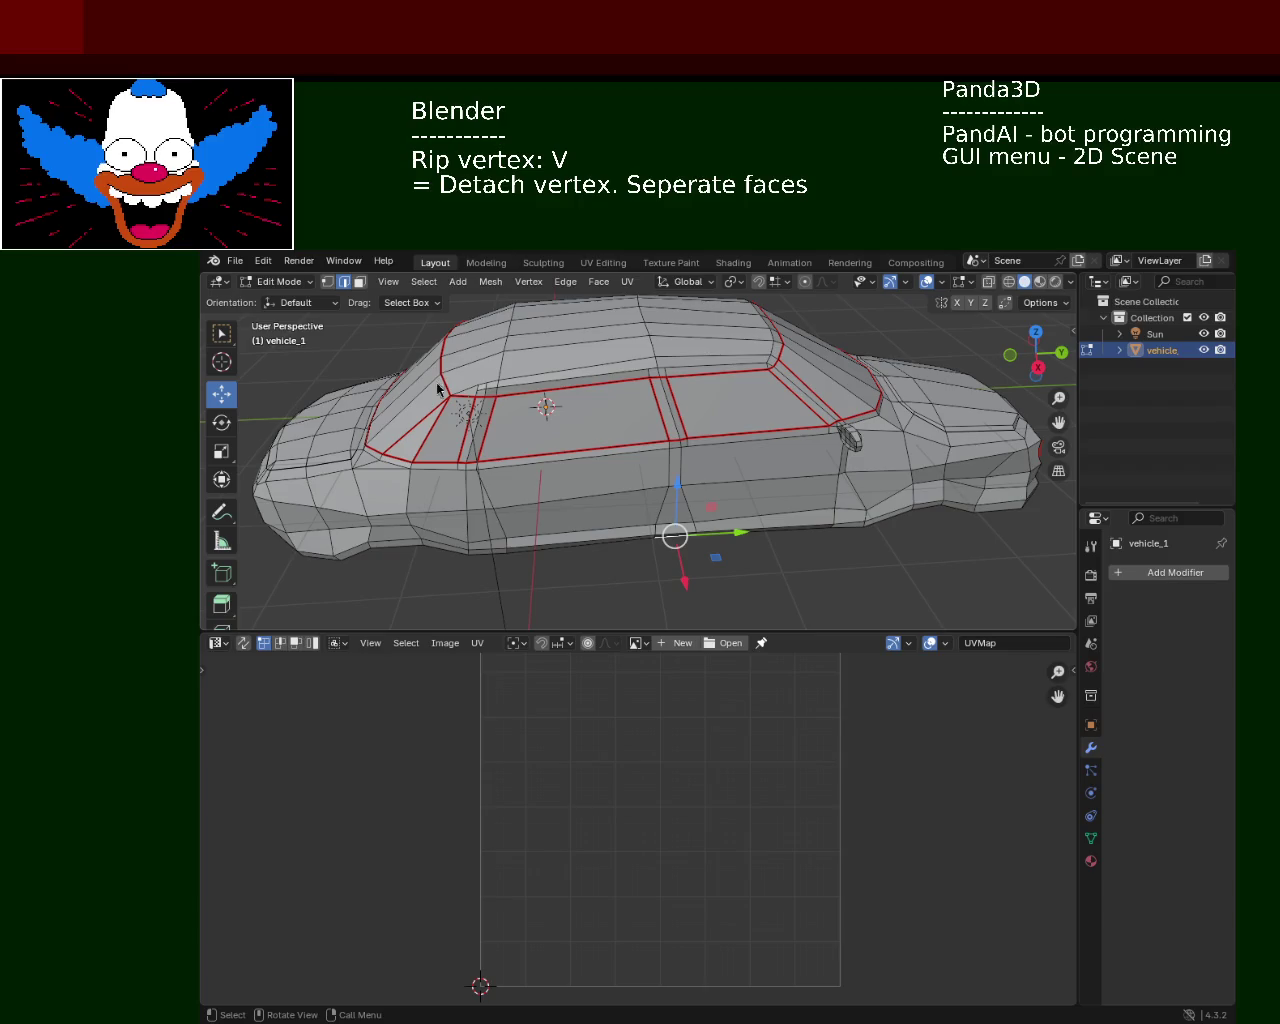
Orbit the 3D view to look down on the car from high at the front
{"action": "mouse_move", "coordinate": [700, 453]}
{"action": "middle_mouse_down"}
{"action": "mouse_move", "coordinate": [467, 494]}
{"action": "mouse_move", "coordinate": [670, 509]}
{"action": "middle_mouse_up"}
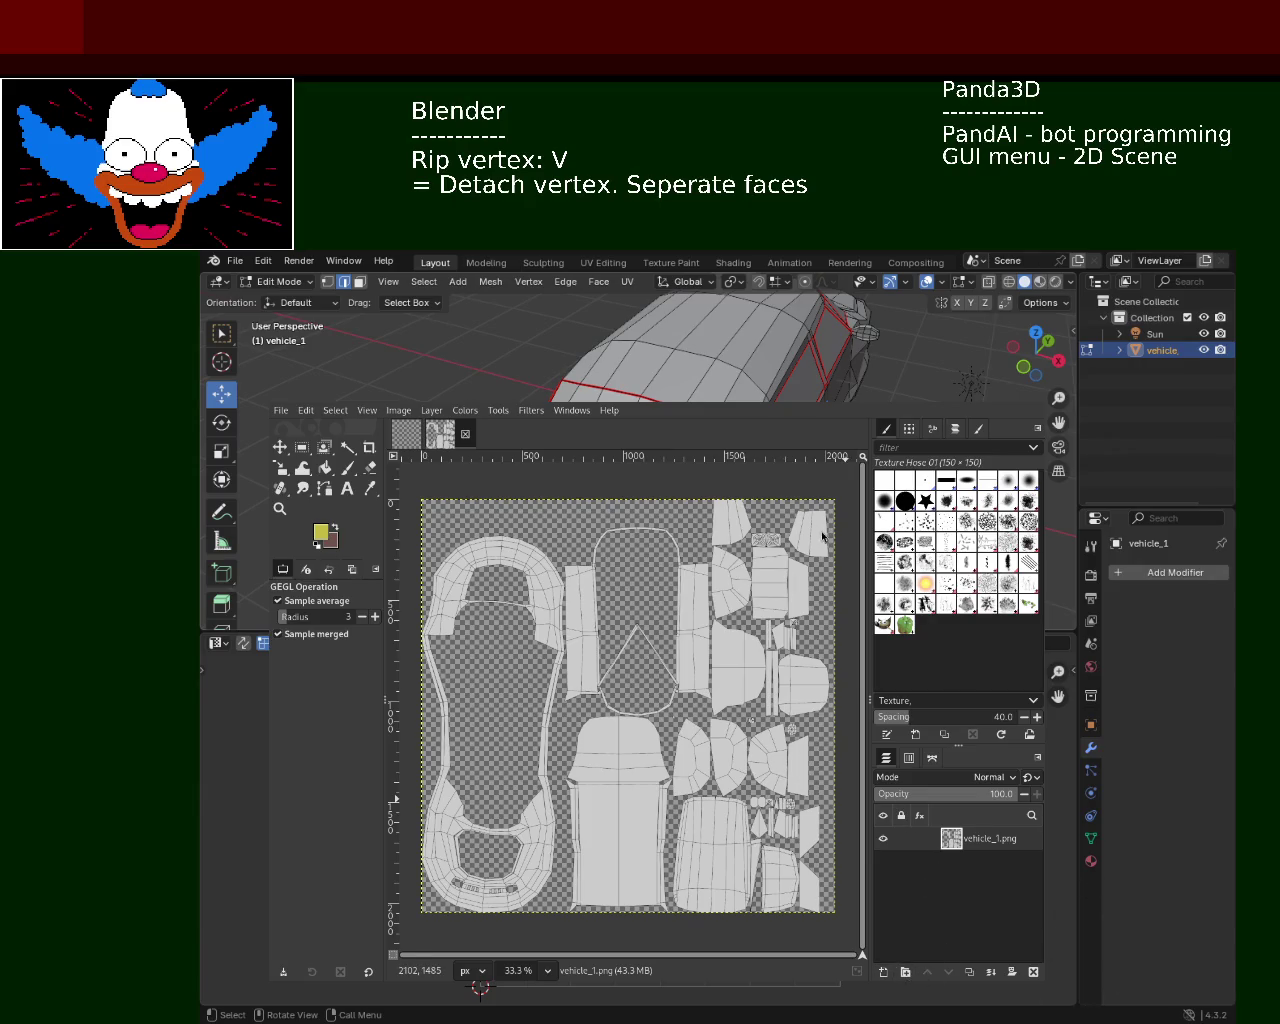
Add a new layer filled solid yellow with vehicle_1.png hidden, then add transparent Layer #1 shown alone
{"action": "key", "text": "ctrl+shift+n"}
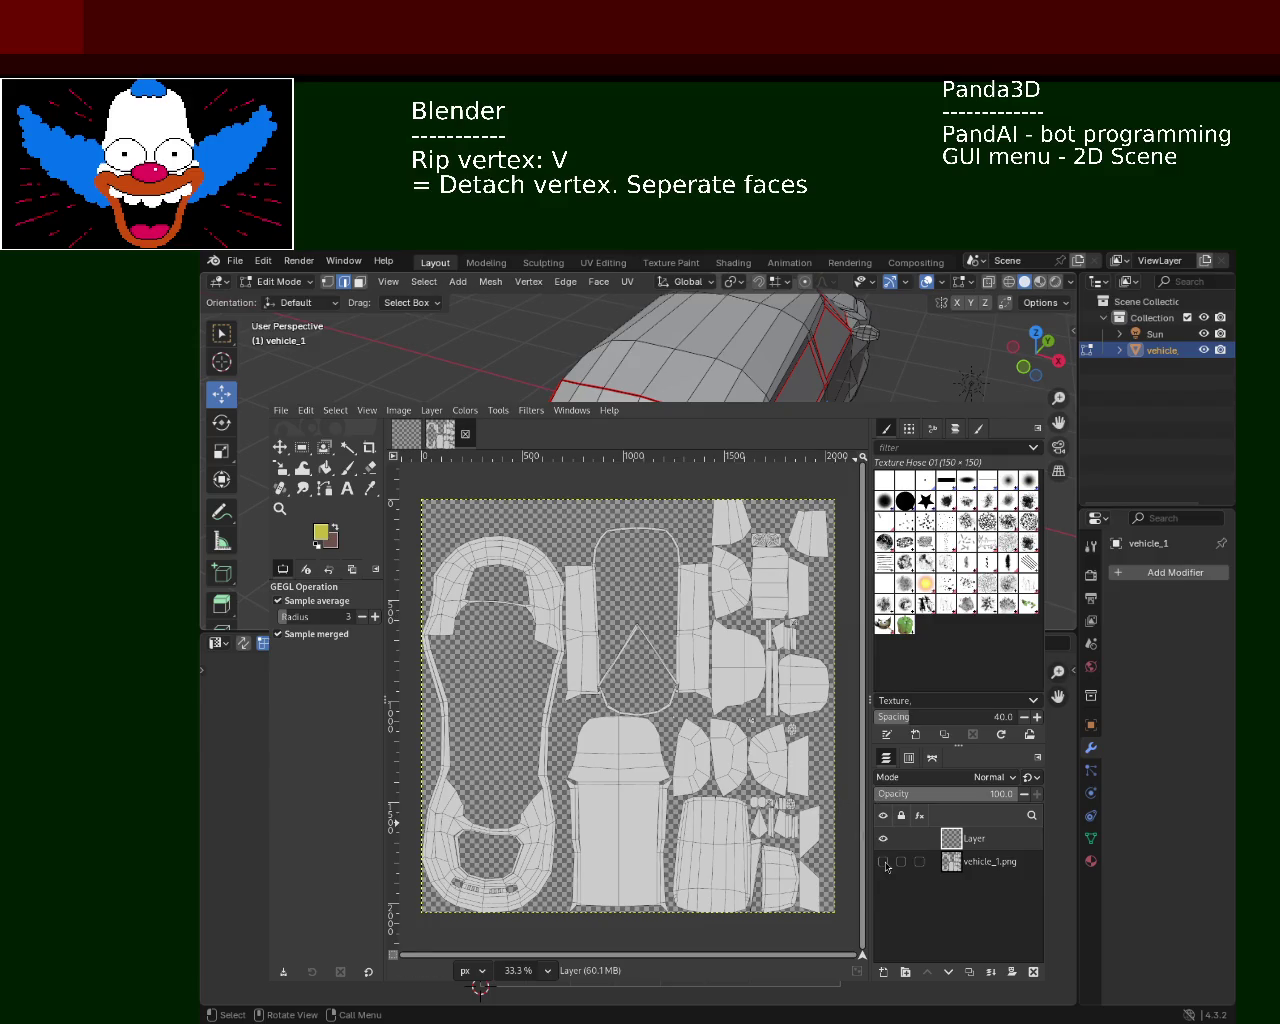
{"action": "left_click", "coordinate": [883, 861]}
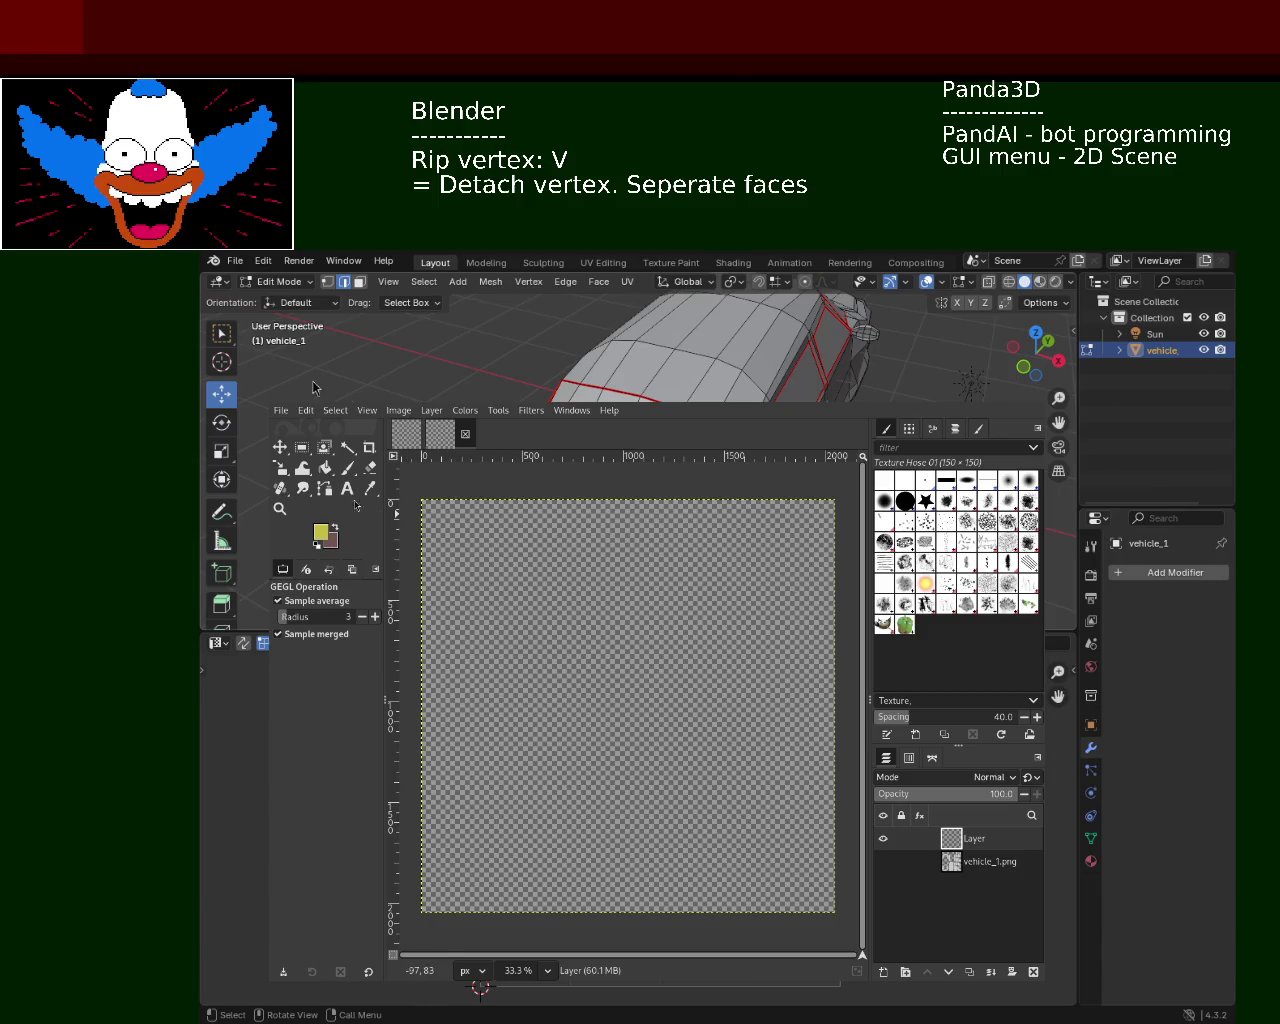
{"action": "left_click", "coordinate": [325, 467]}
{"action": "left_click", "coordinate": [614, 624]}
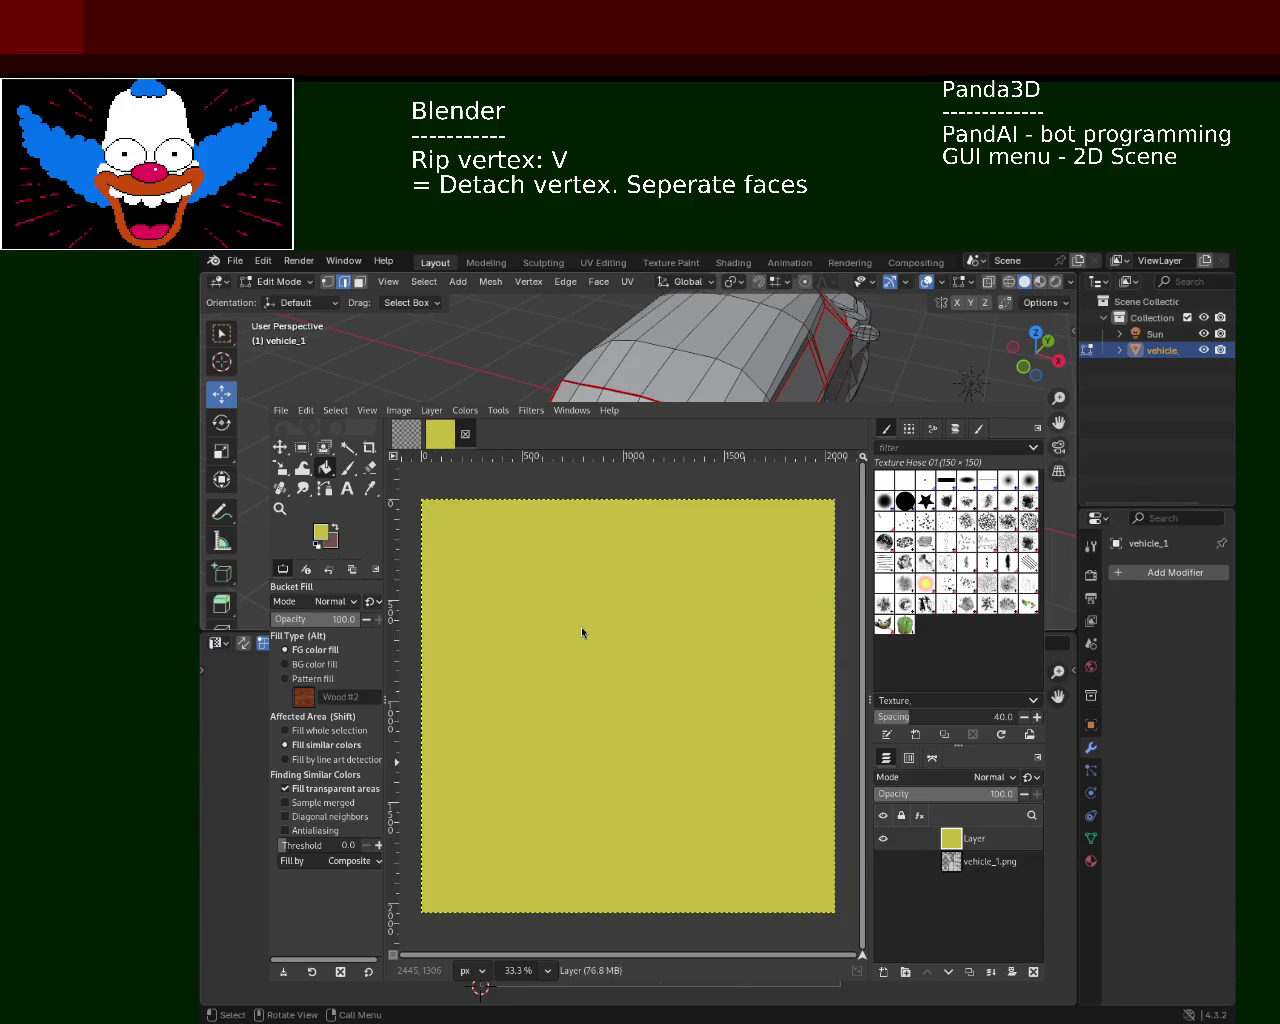
{"action": "left_click", "coordinate": [883, 971], "text": "shift"}
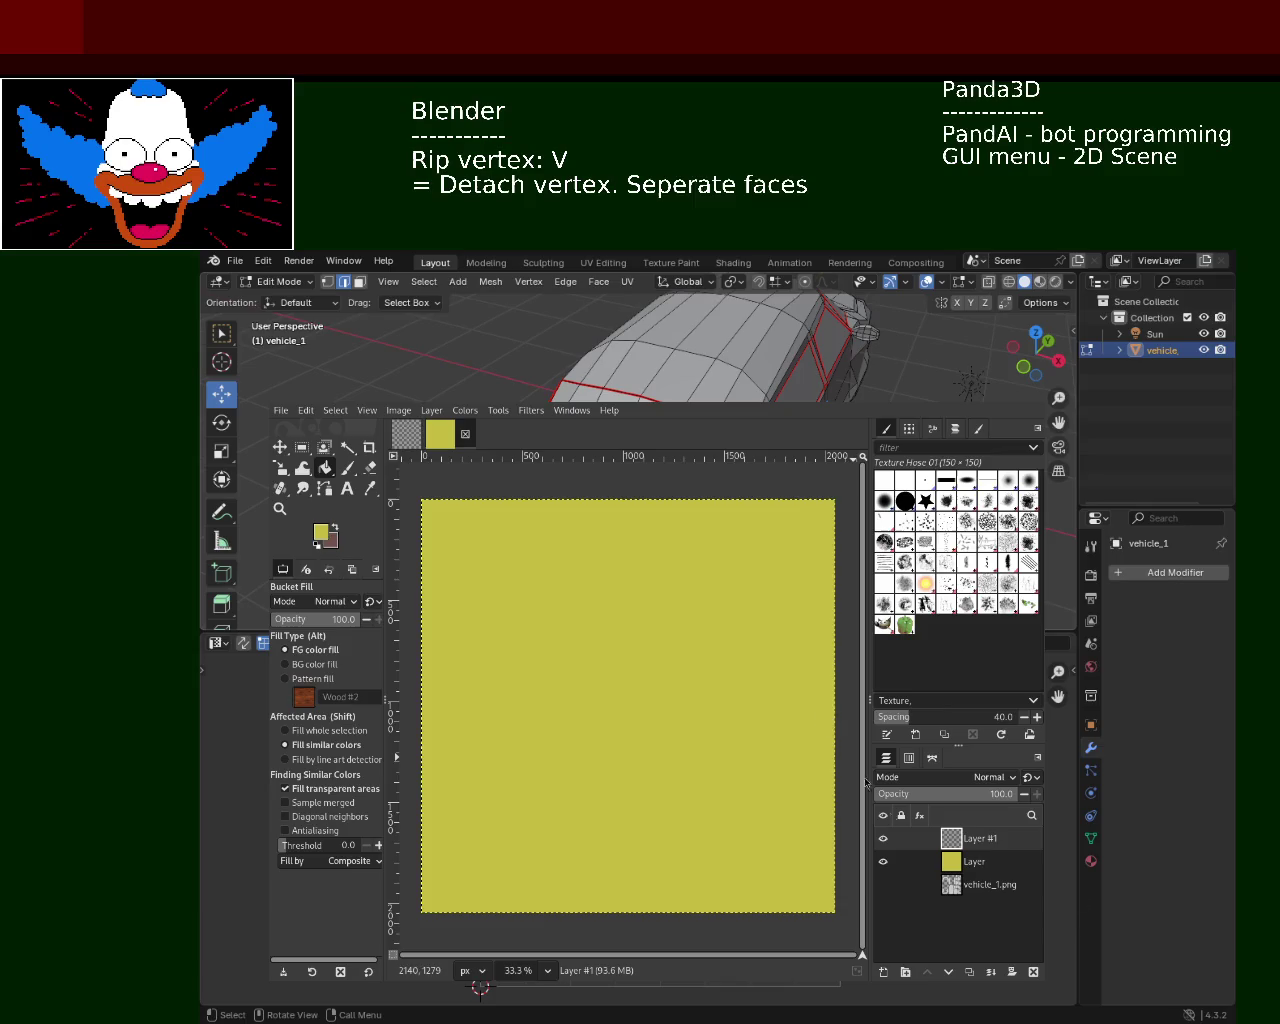
{"action": "left_click", "coordinate": [883, 861]}
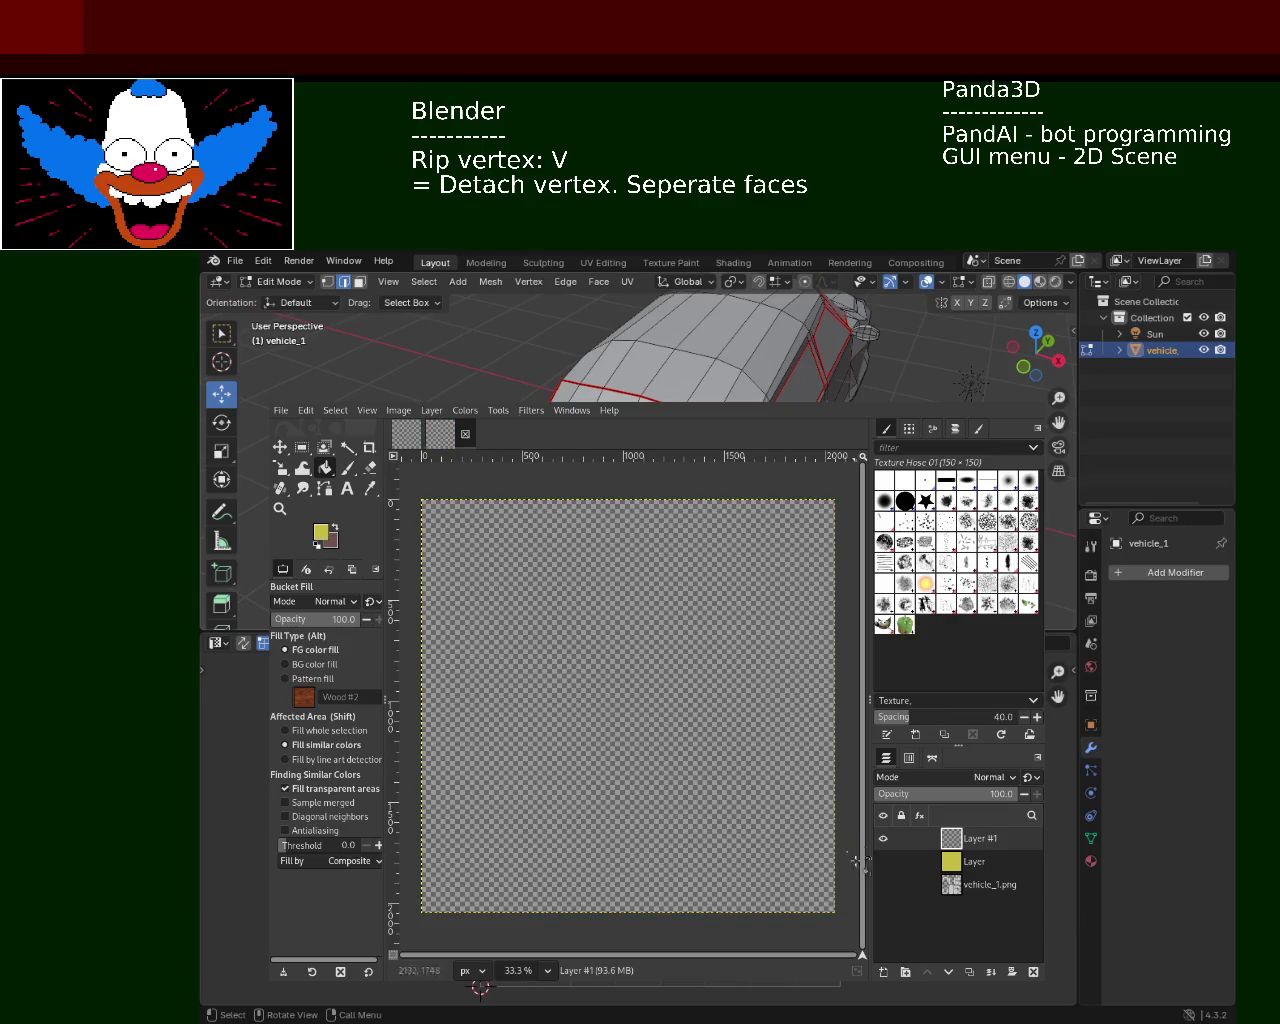
Show the yellow layer, apply a mottled noise filter to Layer #1, then hide both texture layers
{"action": "left_click", "coordinate": [883, 861]}
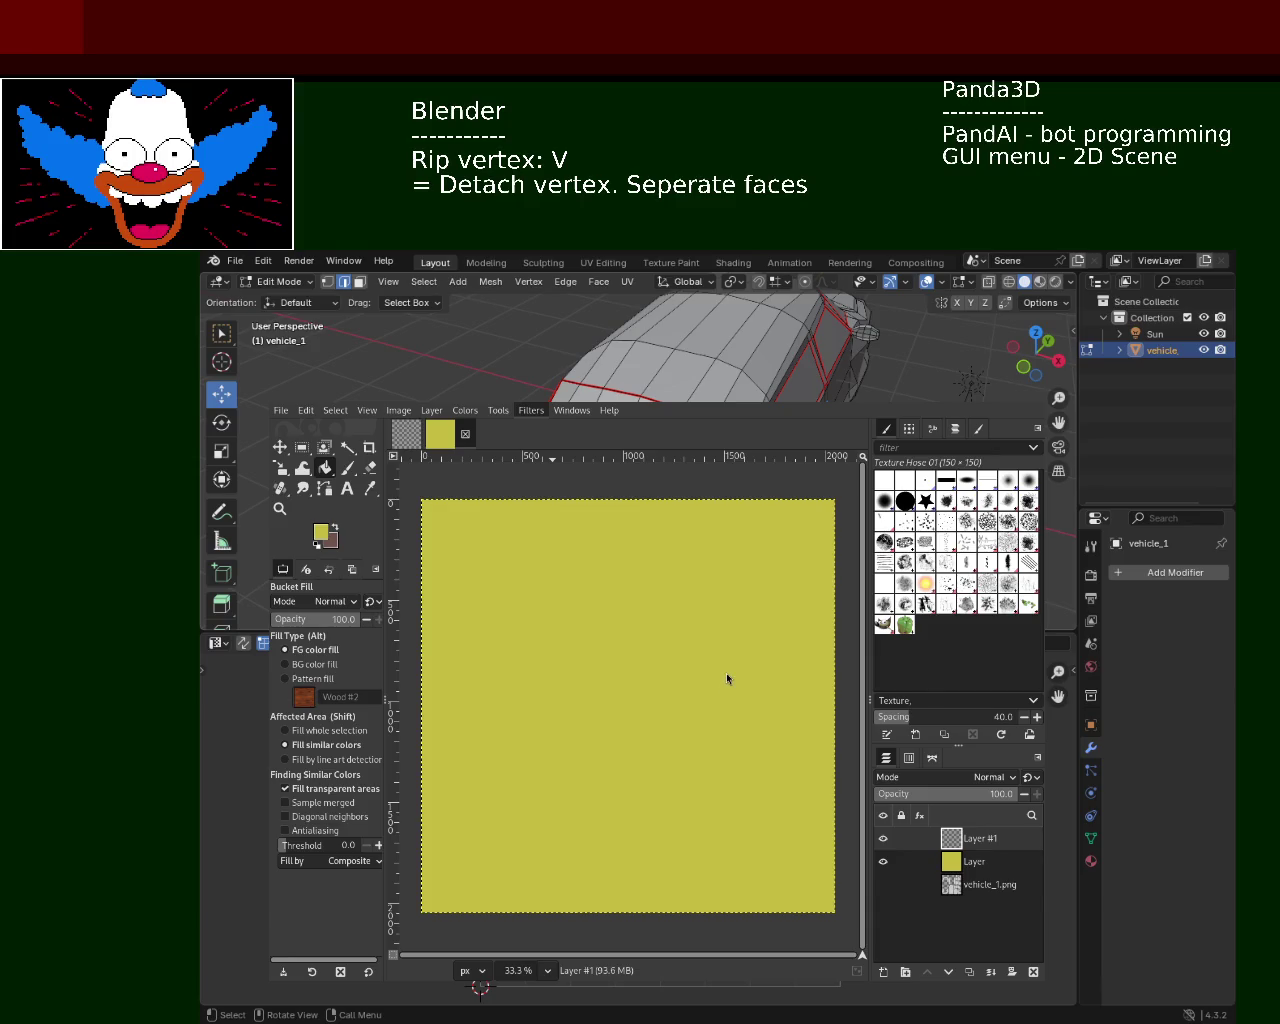
{"action": "key", "text": "ctrl+f"}
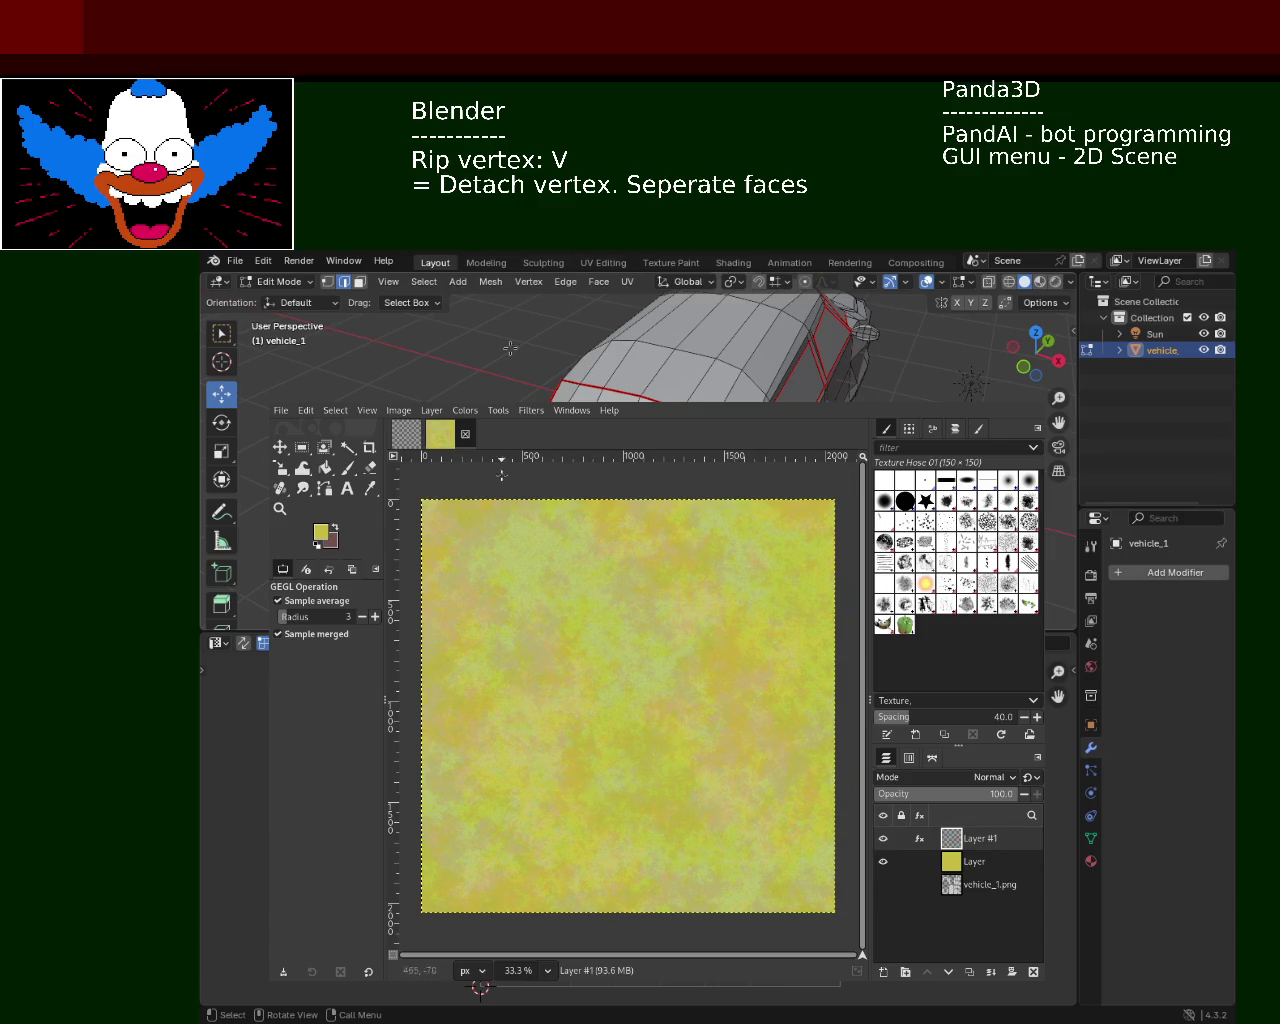
{"action": "mouse_move", "coordinate": [888, 885]}
{"action": "left_click", "coordinate": [883, 861]}
Show vehicle_1.png and try a Fuzzy Select on the UV layout at threshold 65.6
{"action": "left_click", "coordinate": [883, 838]}
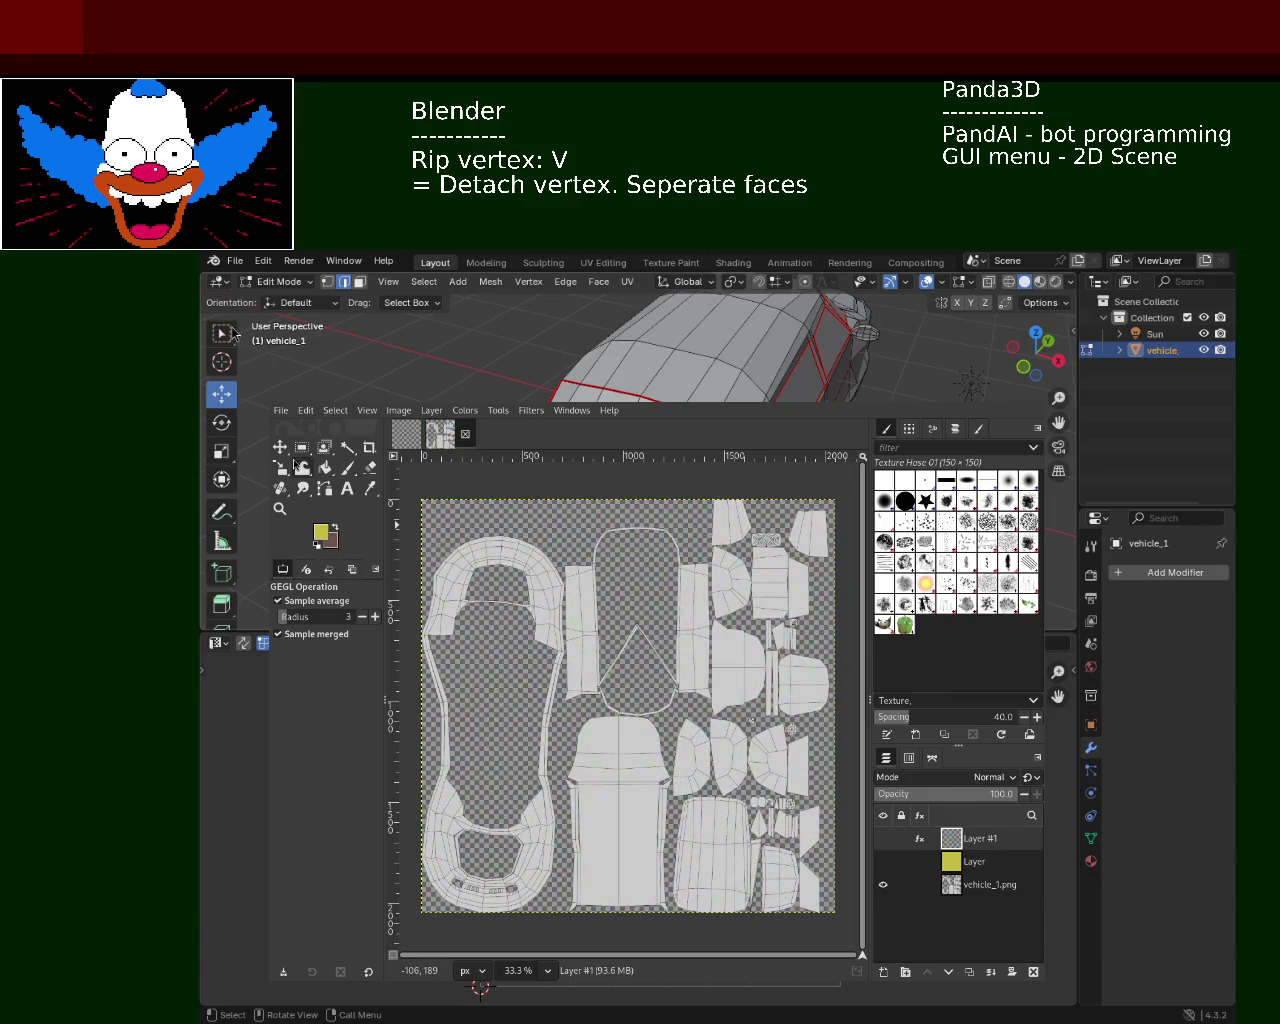
{"action": "left_click", "coordinate": [347, 447]}
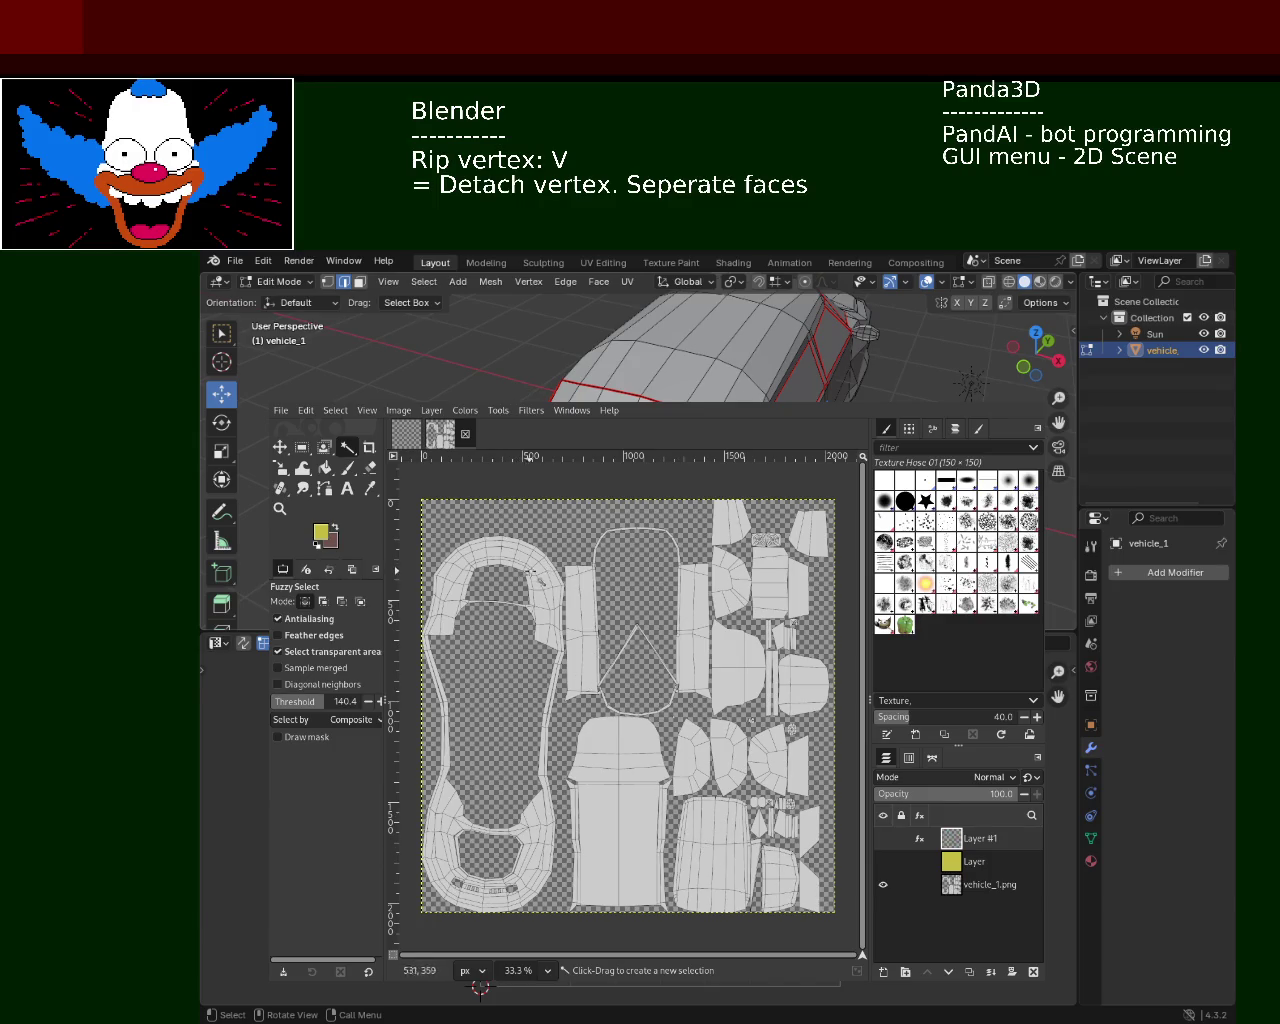
{"action": "left_click", "coordinate": [629, 842]}
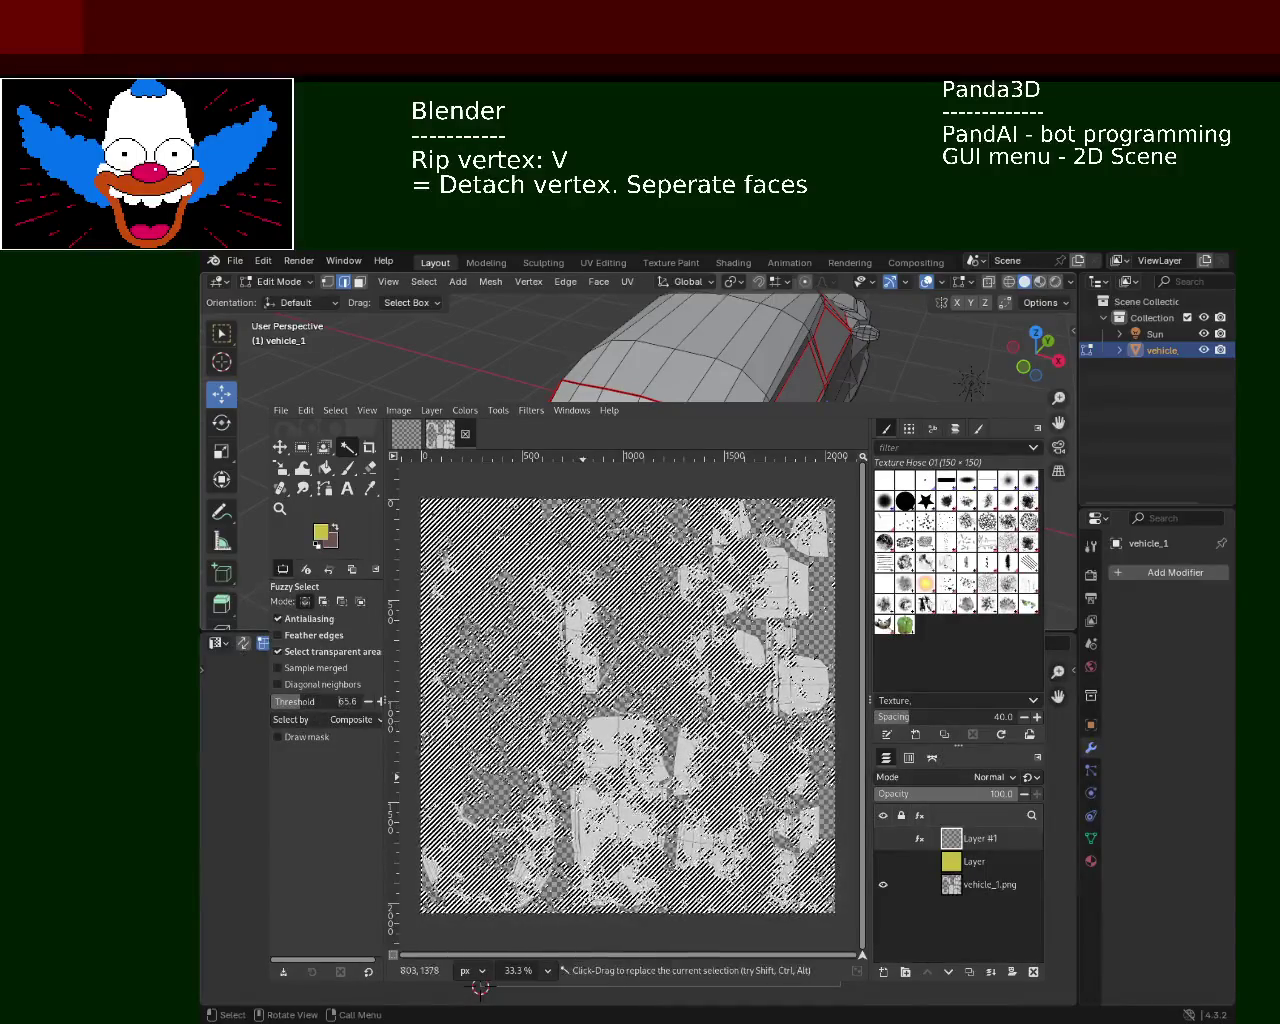
{"action": "left_click", "coordinate": [605, 826]}
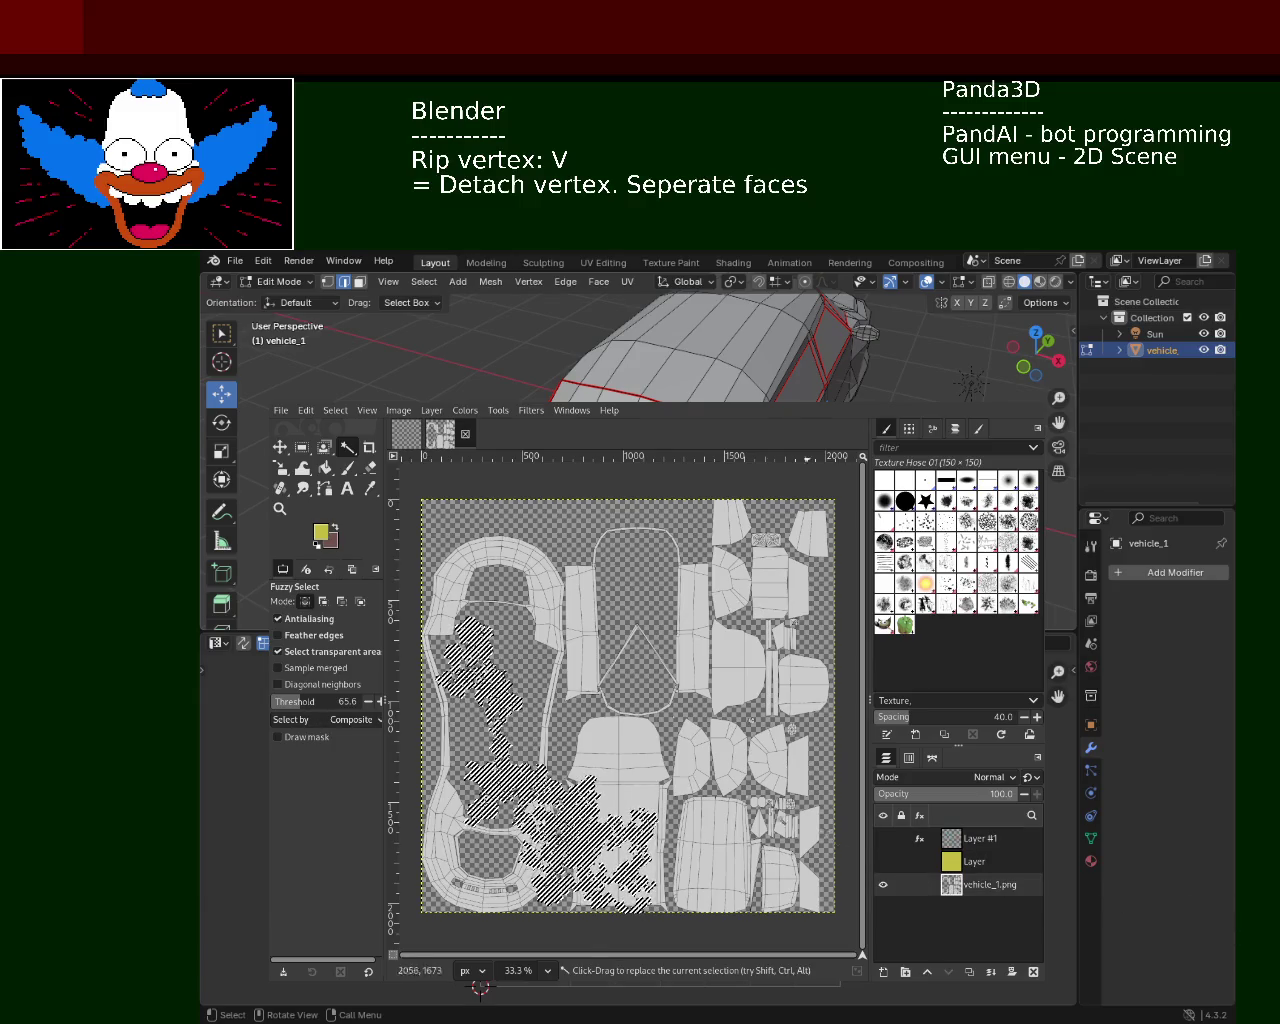
Select the central body island at threshold 117.5 and add the sole-shaped island
{"action": "left_click", "coordinate": [609, 745]}
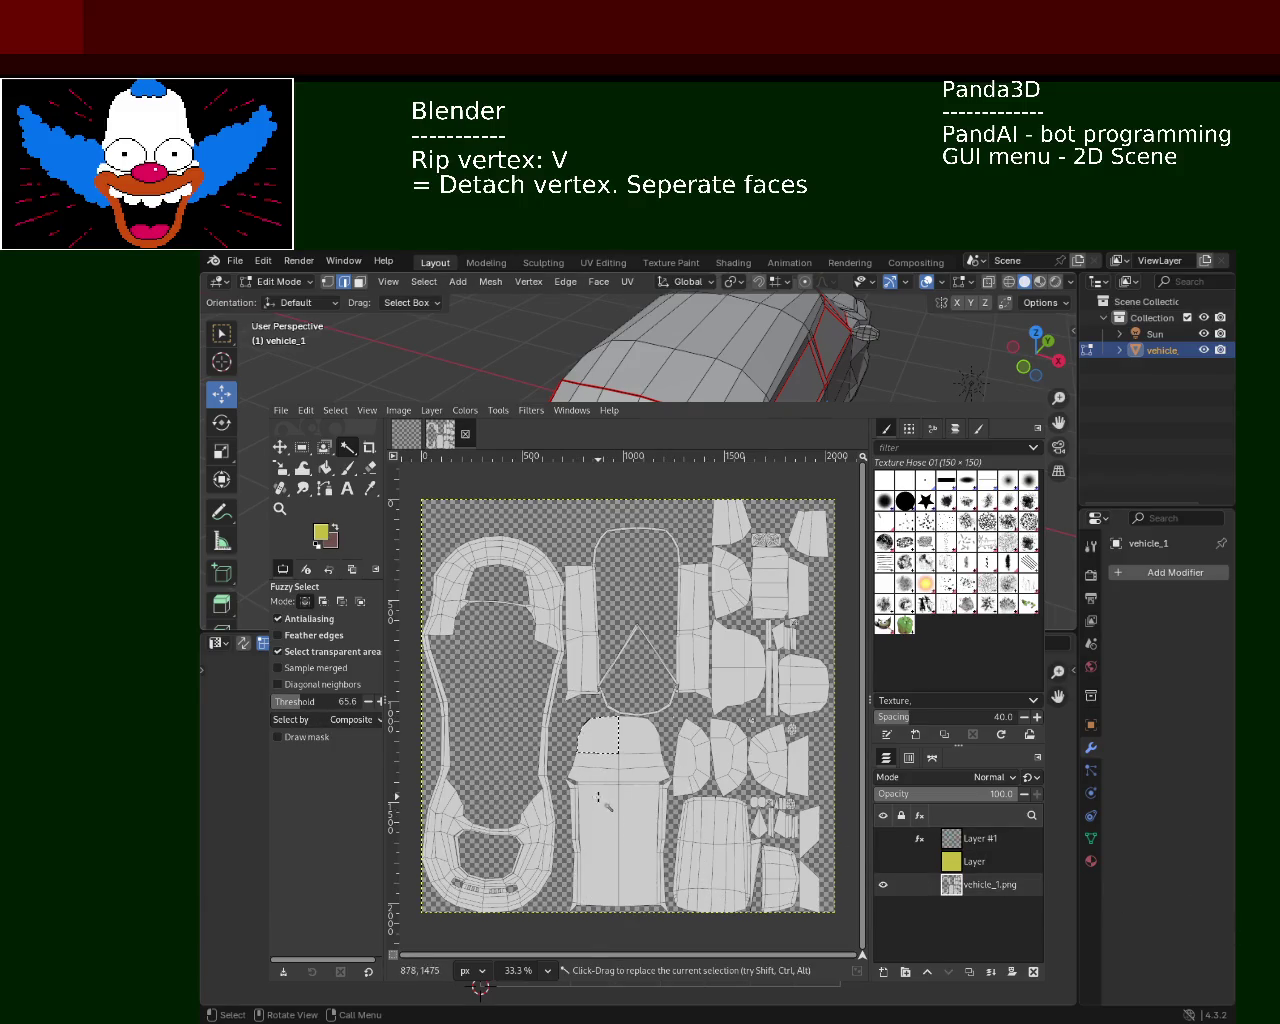
{"action": "left_click", "coordinate": [319, 702]}
{"action": "left_click", "coordinate": [630, 848]}
{"action": "mouse_move", "coordinate": [630, 848]}
{"action": "left_mouse_down"}
{"action": "mouse_move", "coordinate": [588, 832]}
{"action": "mouse_move", "coordinate": [607, 840]}
{"action": "left_mouse_up"}
{"action": "left_click", "coordinate": [607, 843]}
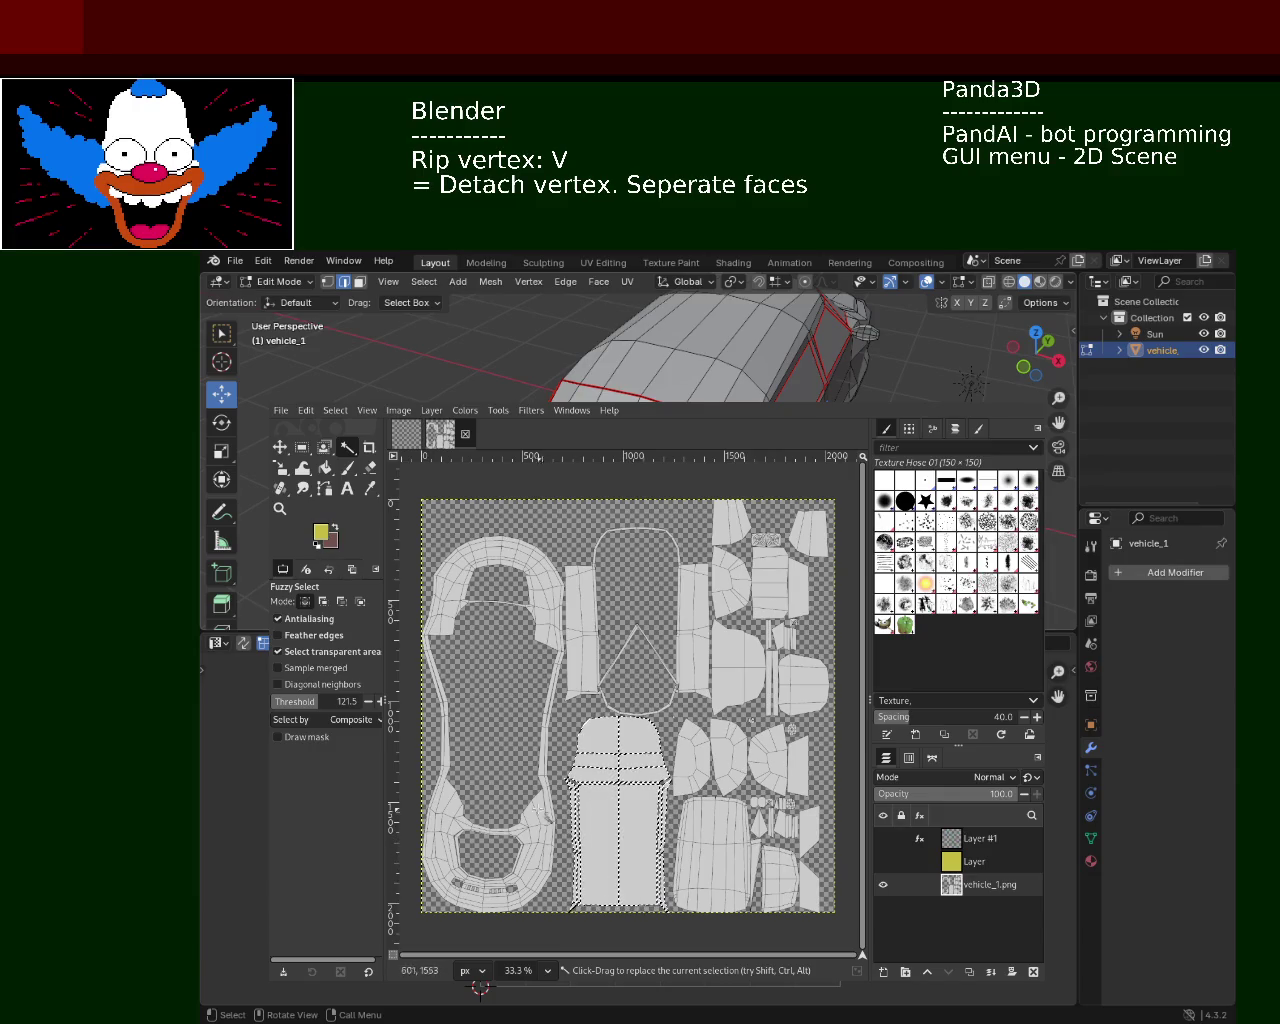
{"action": "left_click", "coordinate": [546, 822], "text": "shift"}
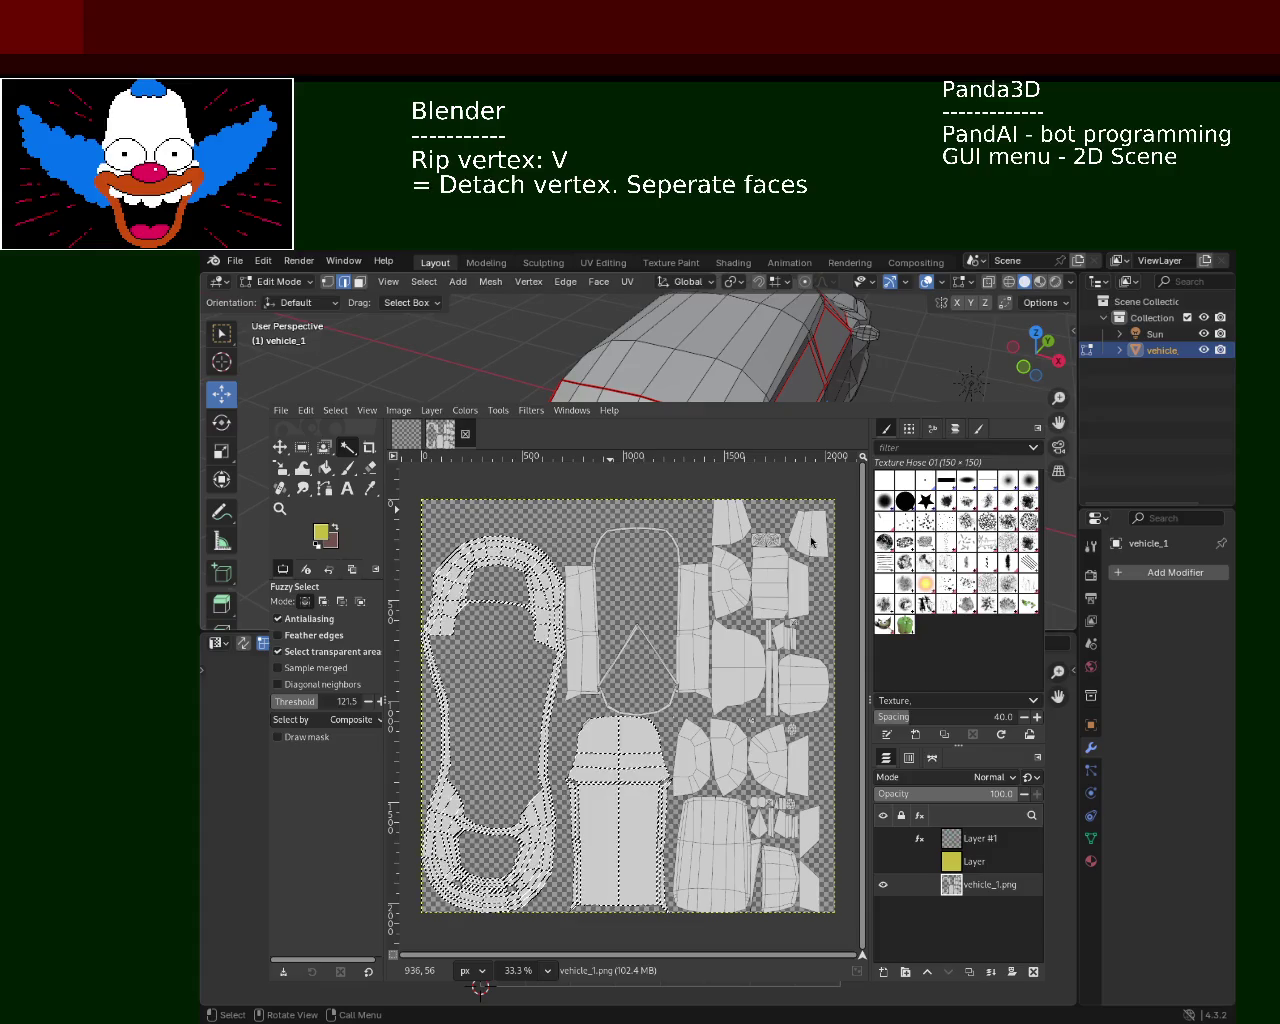
Merge the mottled texture down into the yellow layer and mask it to the selected central island
{"action": "key", "text": "ctrl+shift+n"}
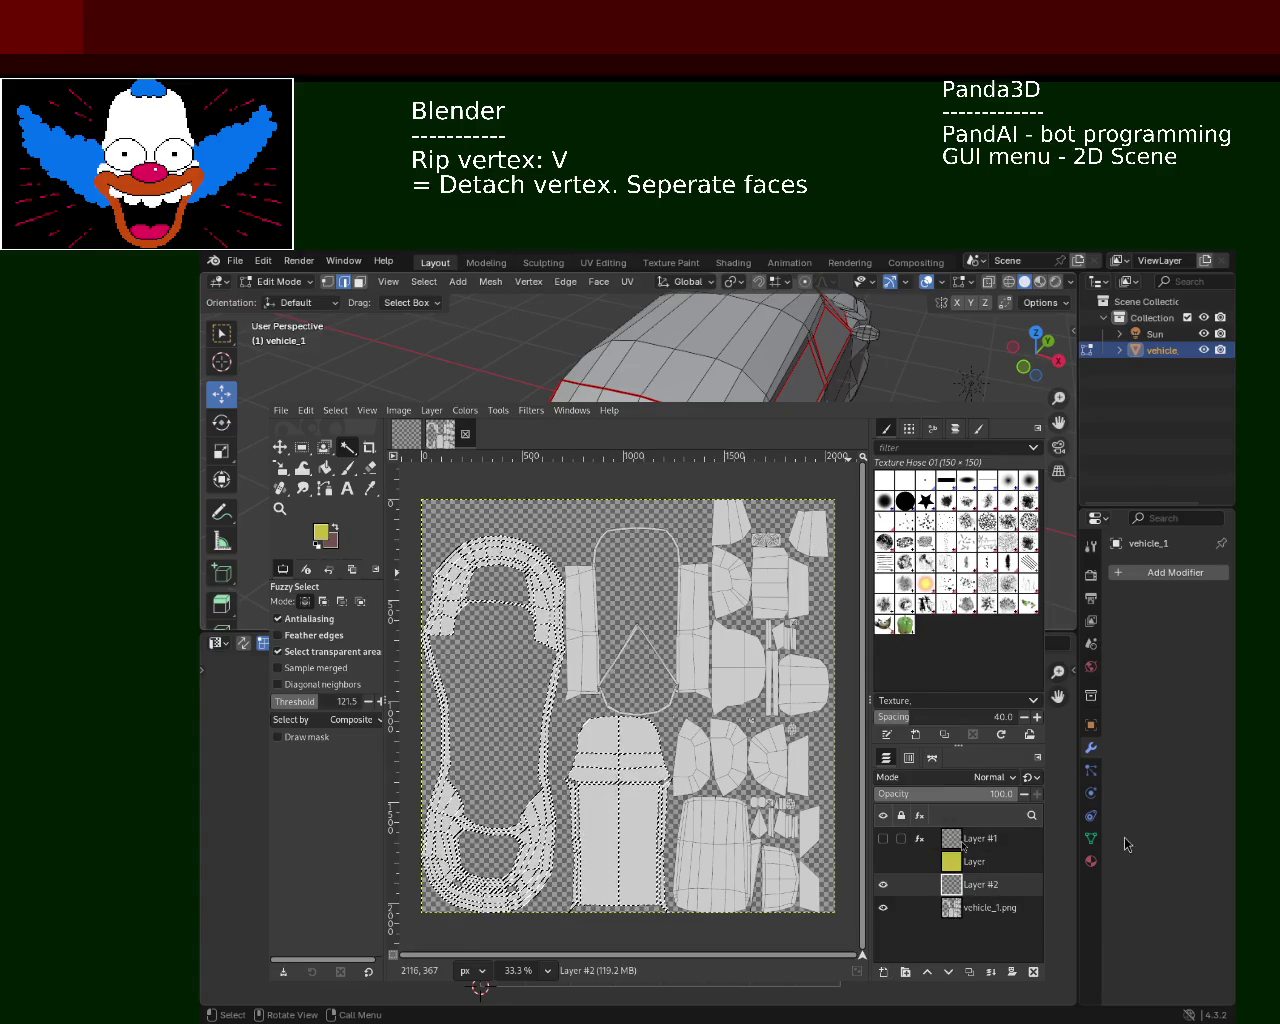
{"action": "left_click_drag", "start_coordinate": [1114, 902], "coordinate": [1122, 832]}
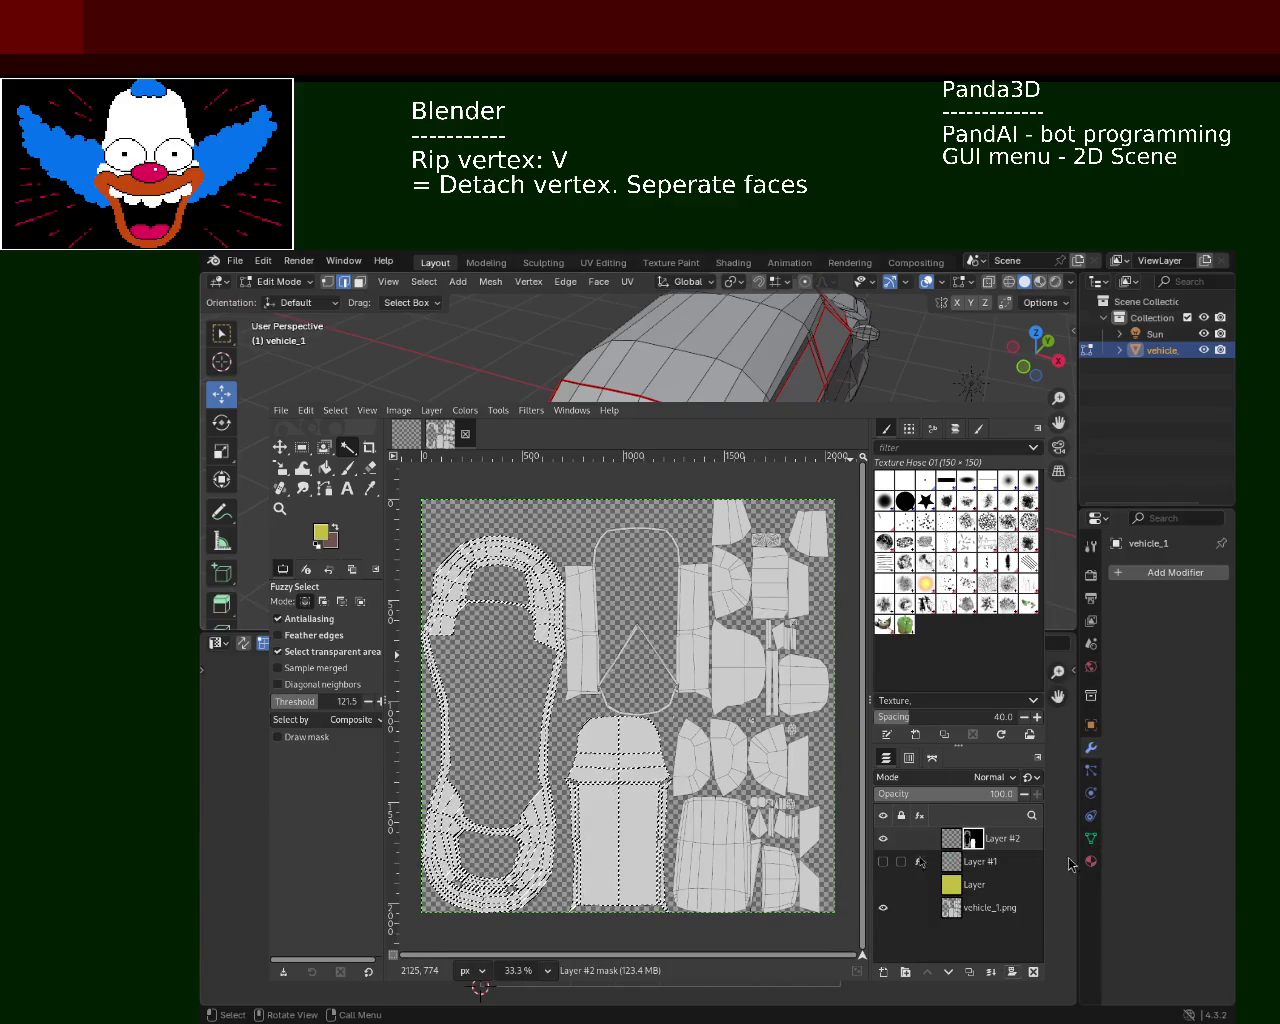
{"action": "left_click", "coordinate": [883, 861]}
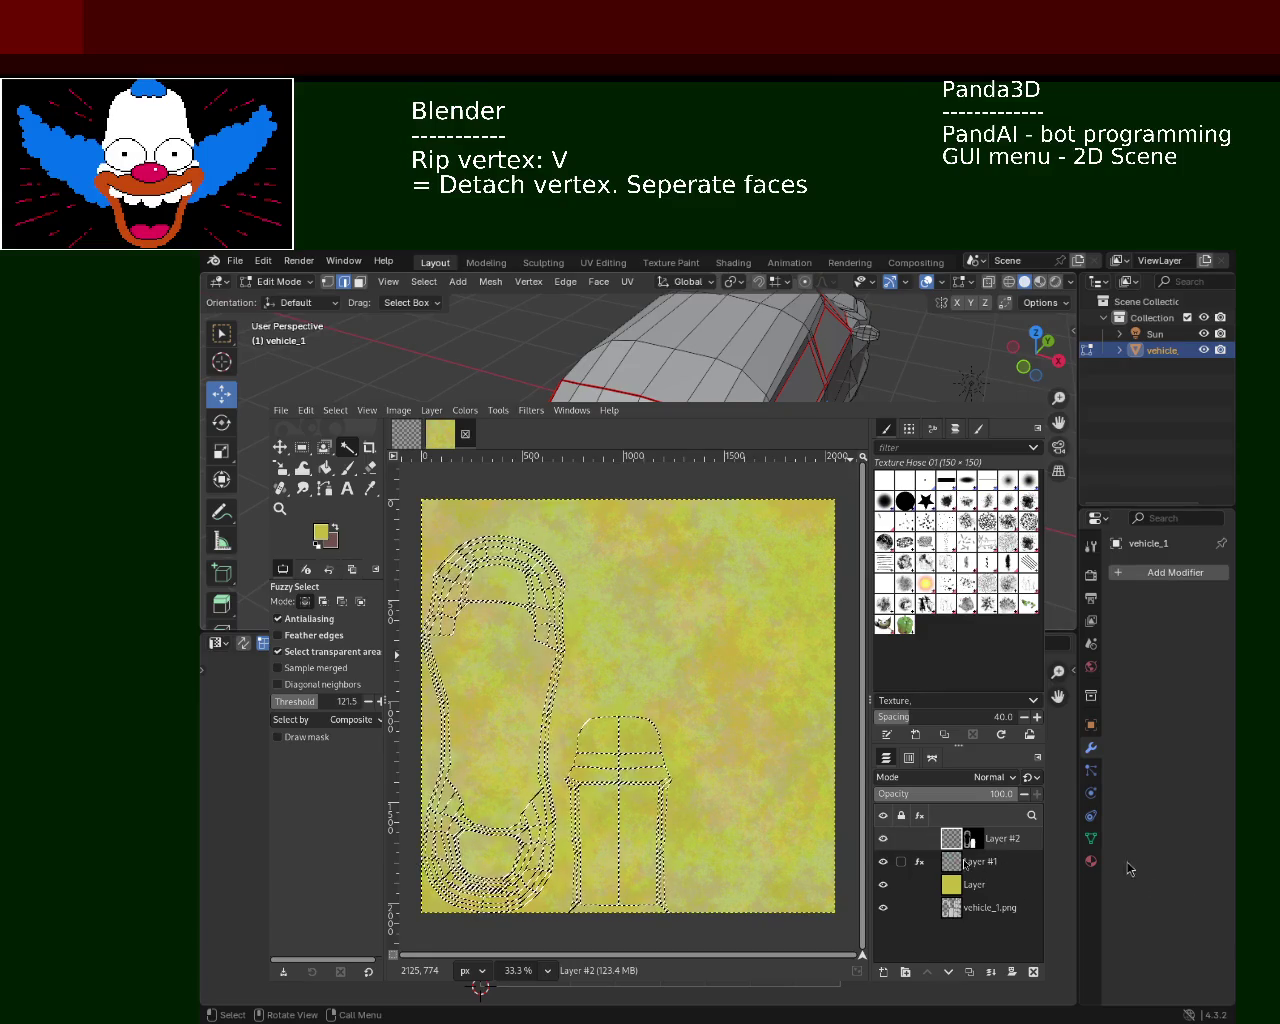
{"action": "left_click", "coordinate": [1035, 972]}
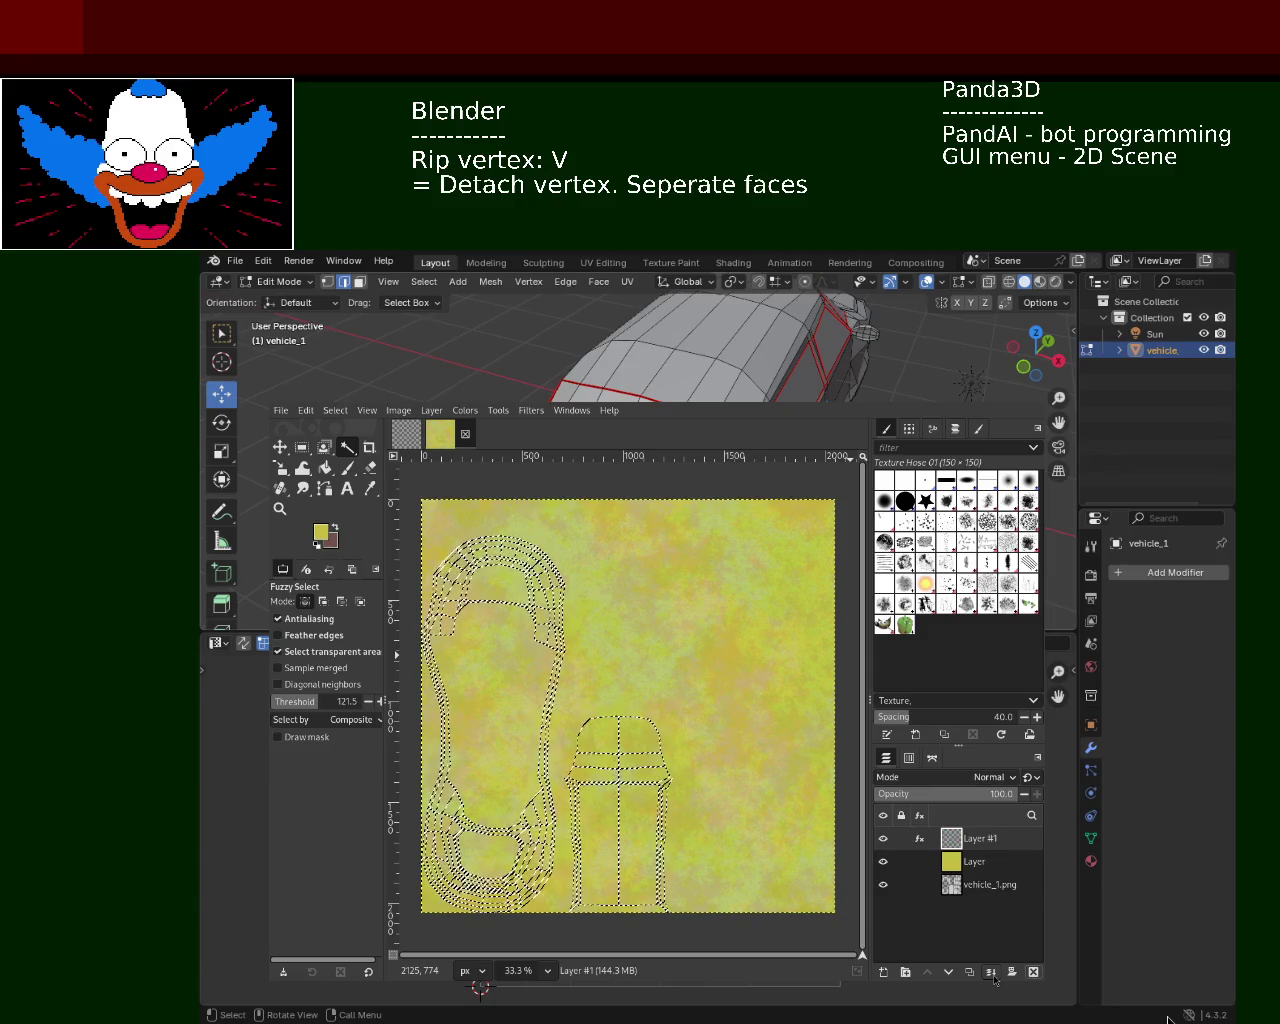
{"action": "left_click", "coordinate": [992, 974]}
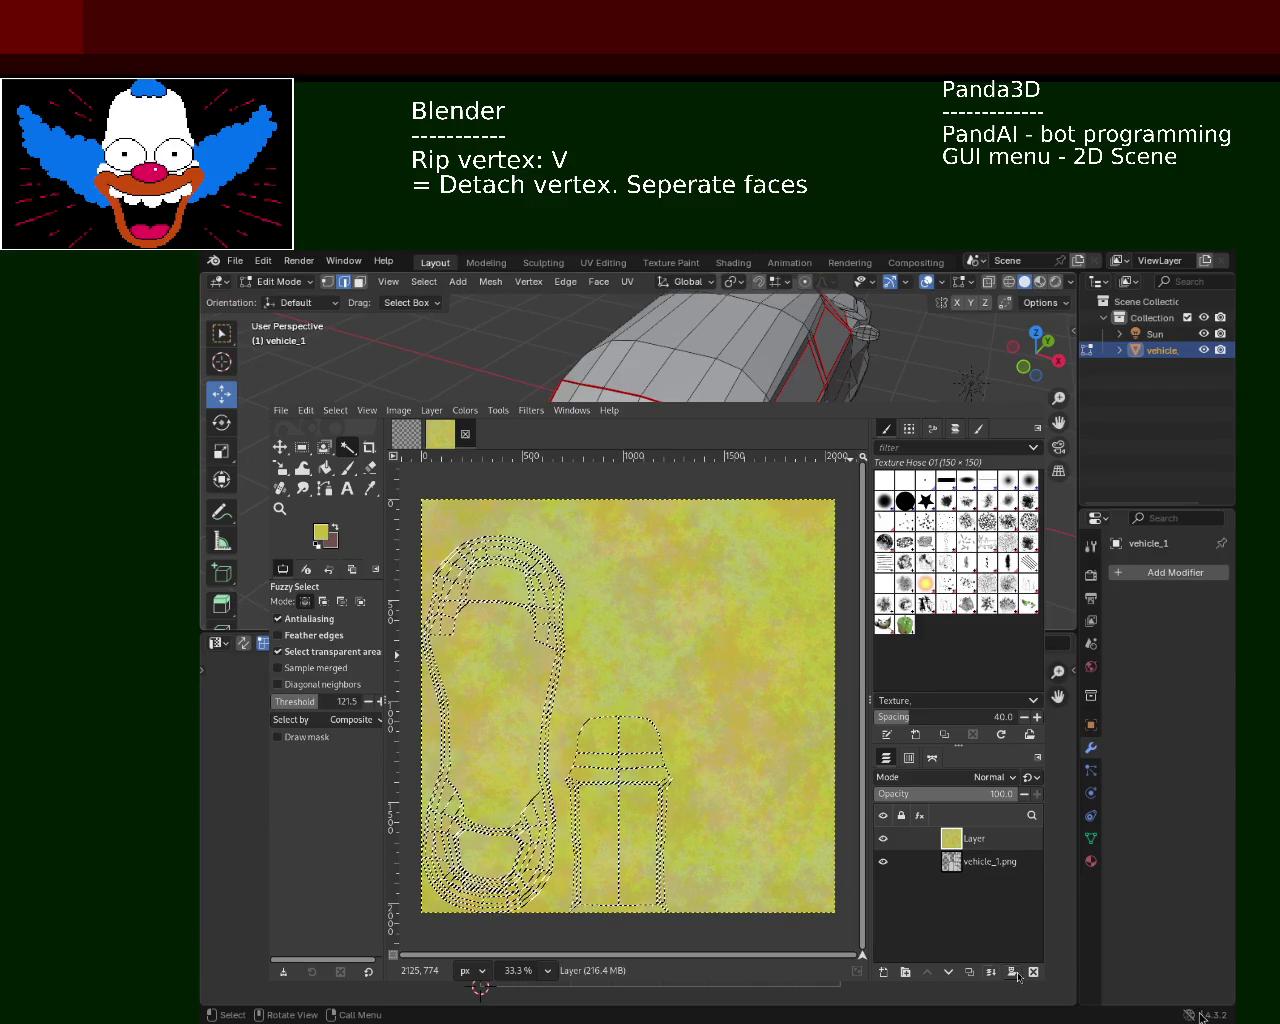
{"action": "key", "text": "ctrl+m"}
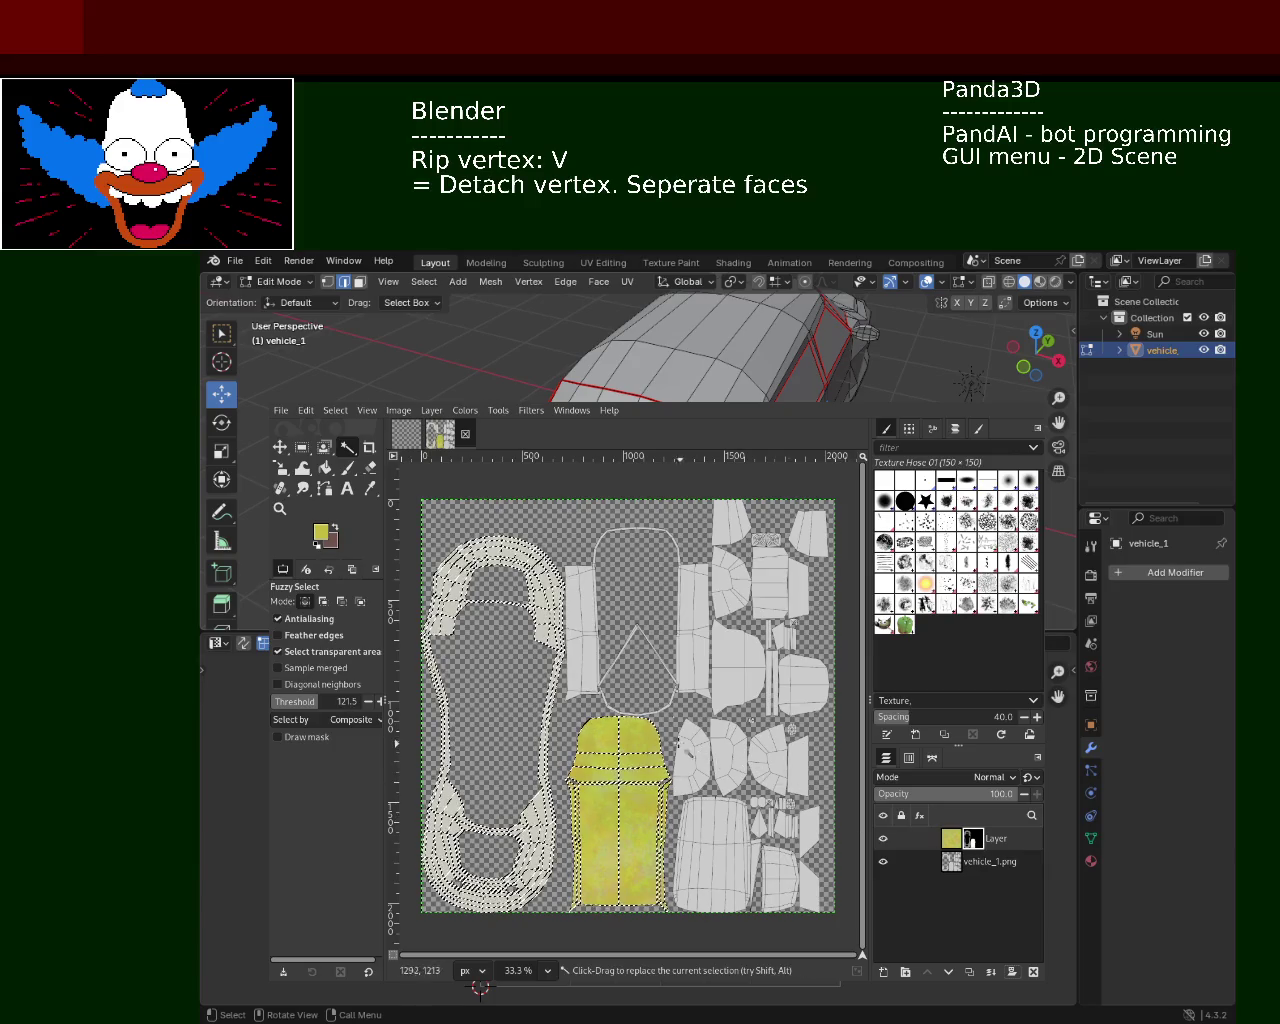
Replace the yellow layer's mask with one from the central and large left islands of vehicle_1.png
{"action": "left_click", "coordinate": [975, 843]}
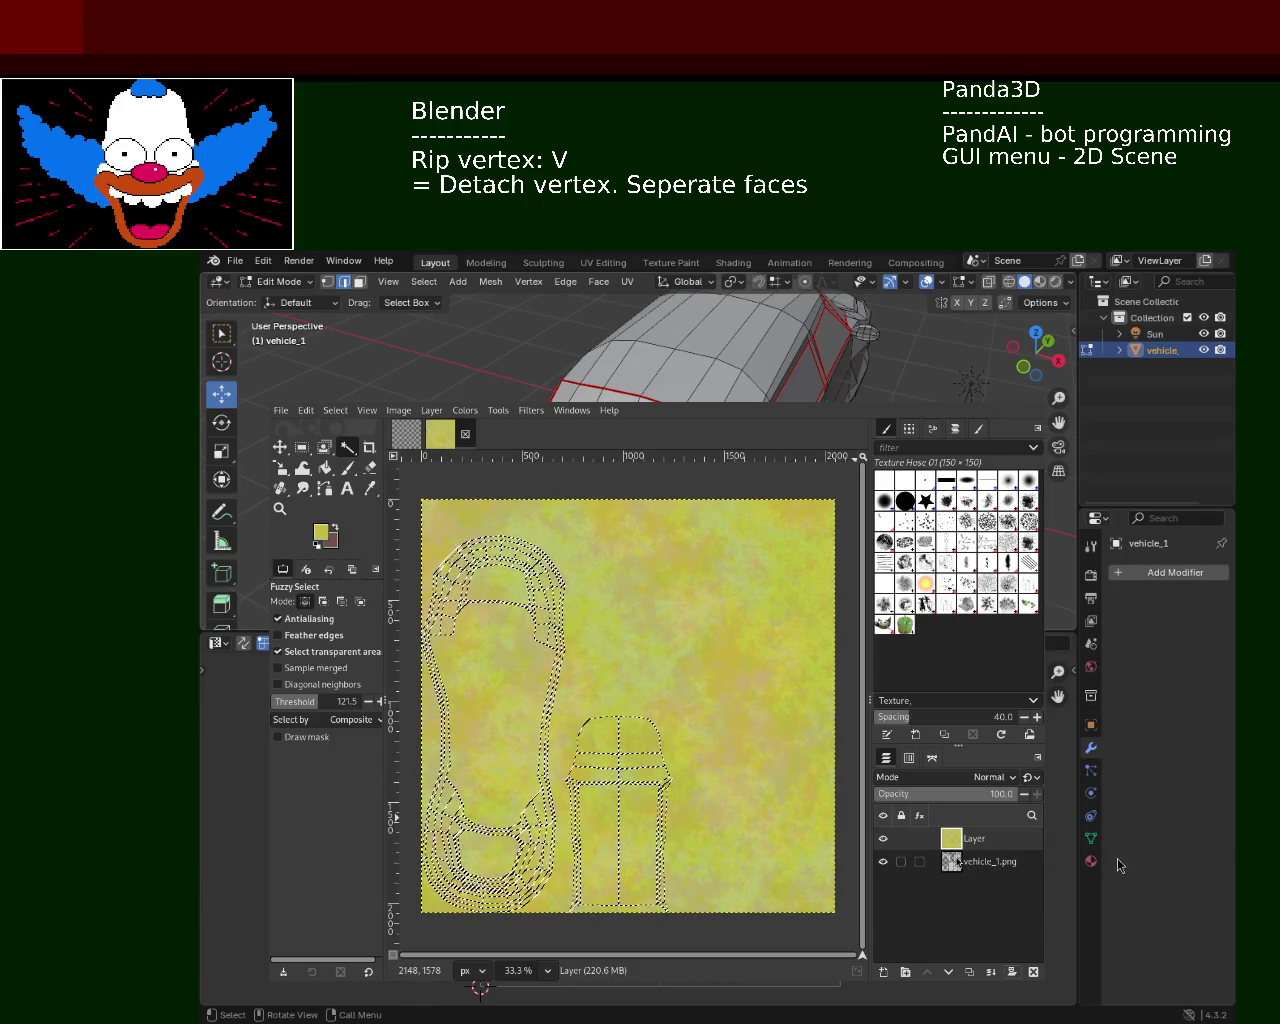
{"action": "left_click", "coordinate": [975, 861]}
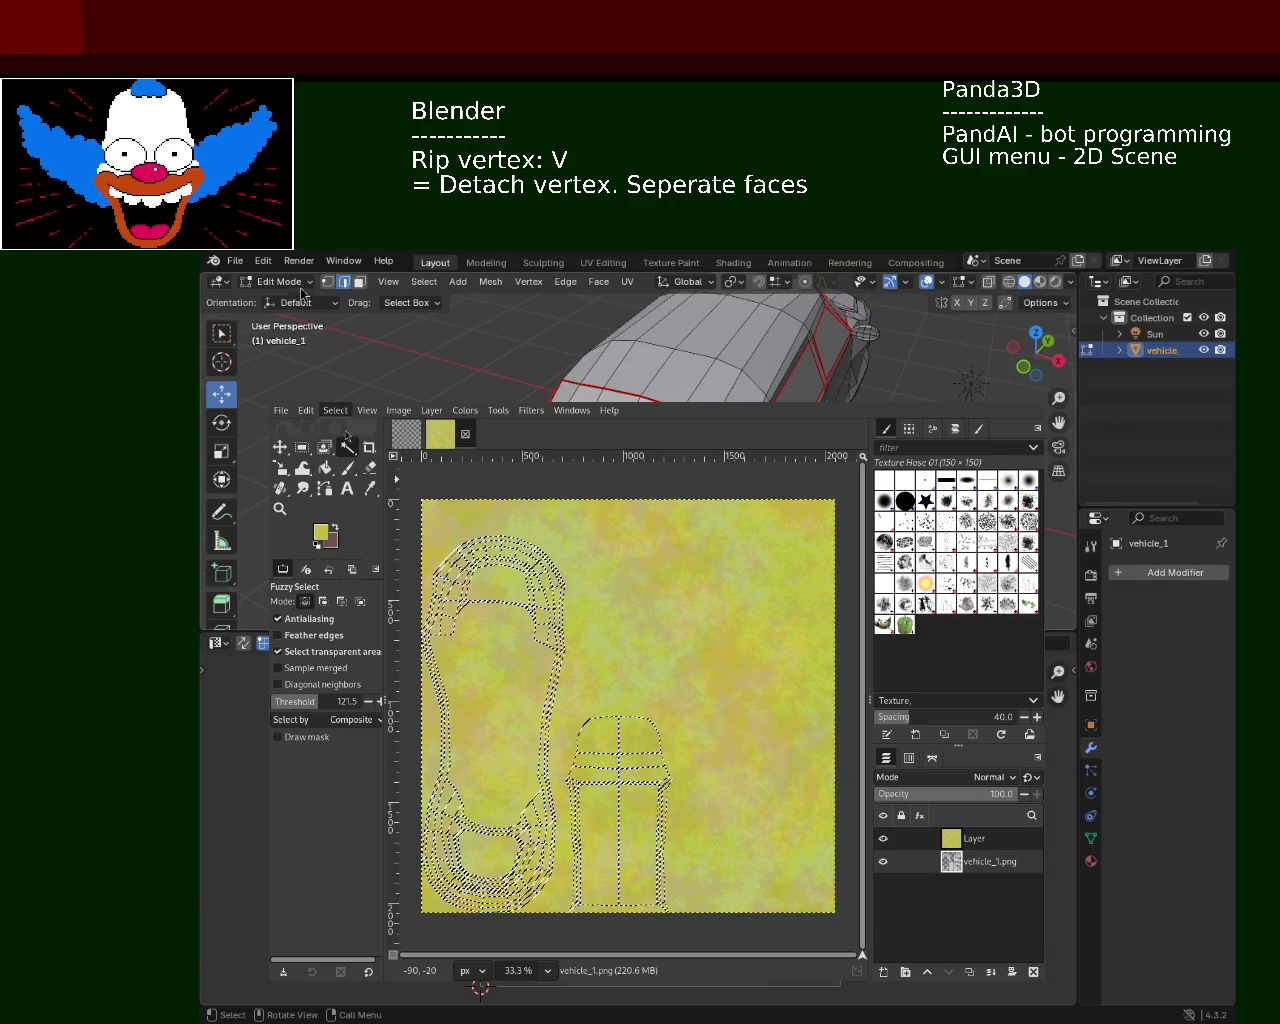
{"action": "key", "text": "ctrl+shift+a"}
{"action": "left_click", "coordinate": [885, 839]}
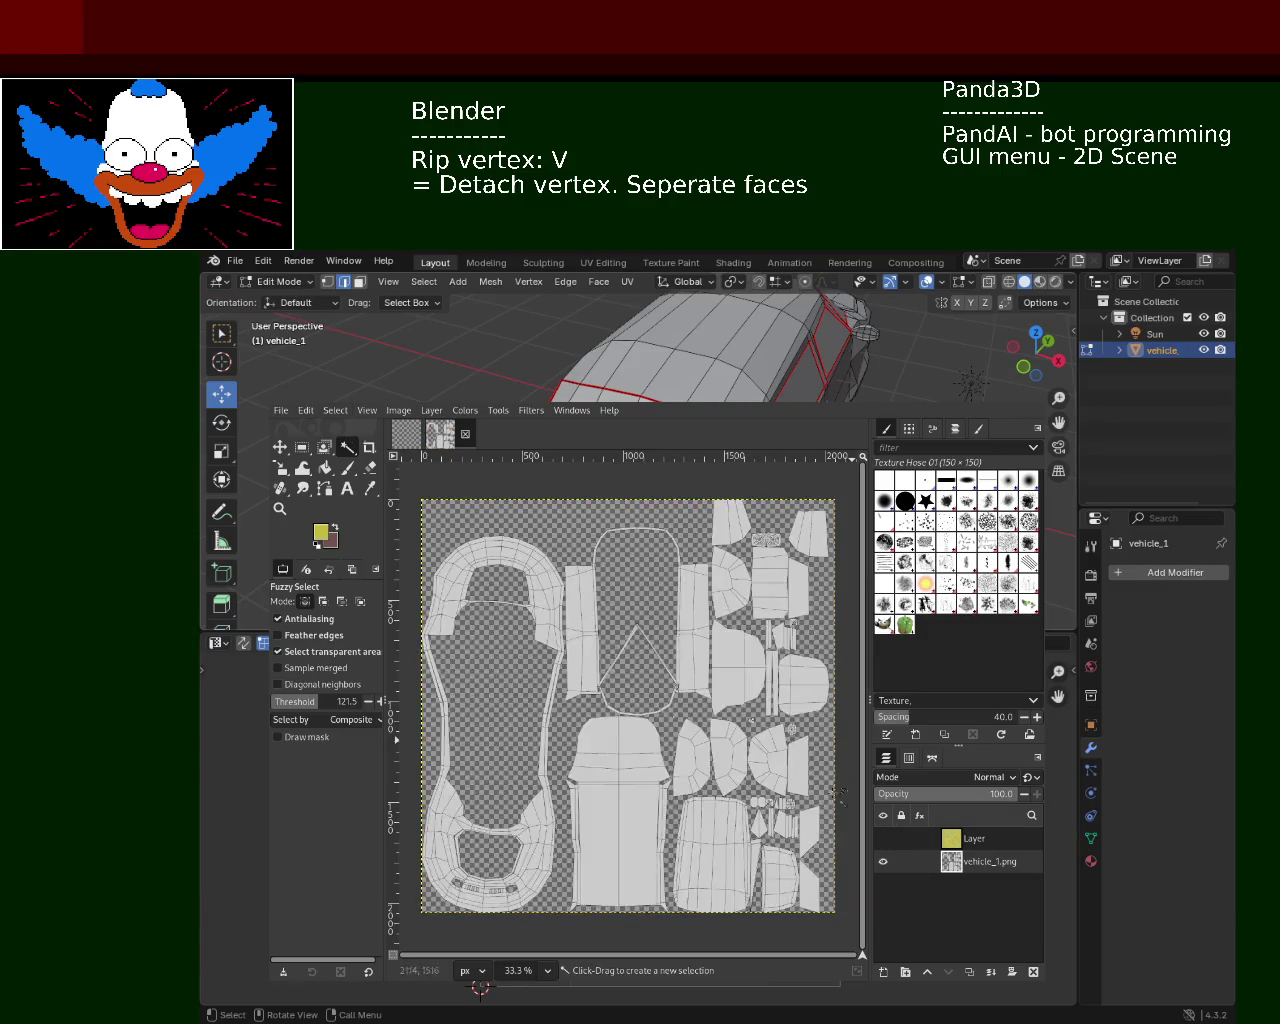
{"action": "left_click", "coordinate": [638, 787]}
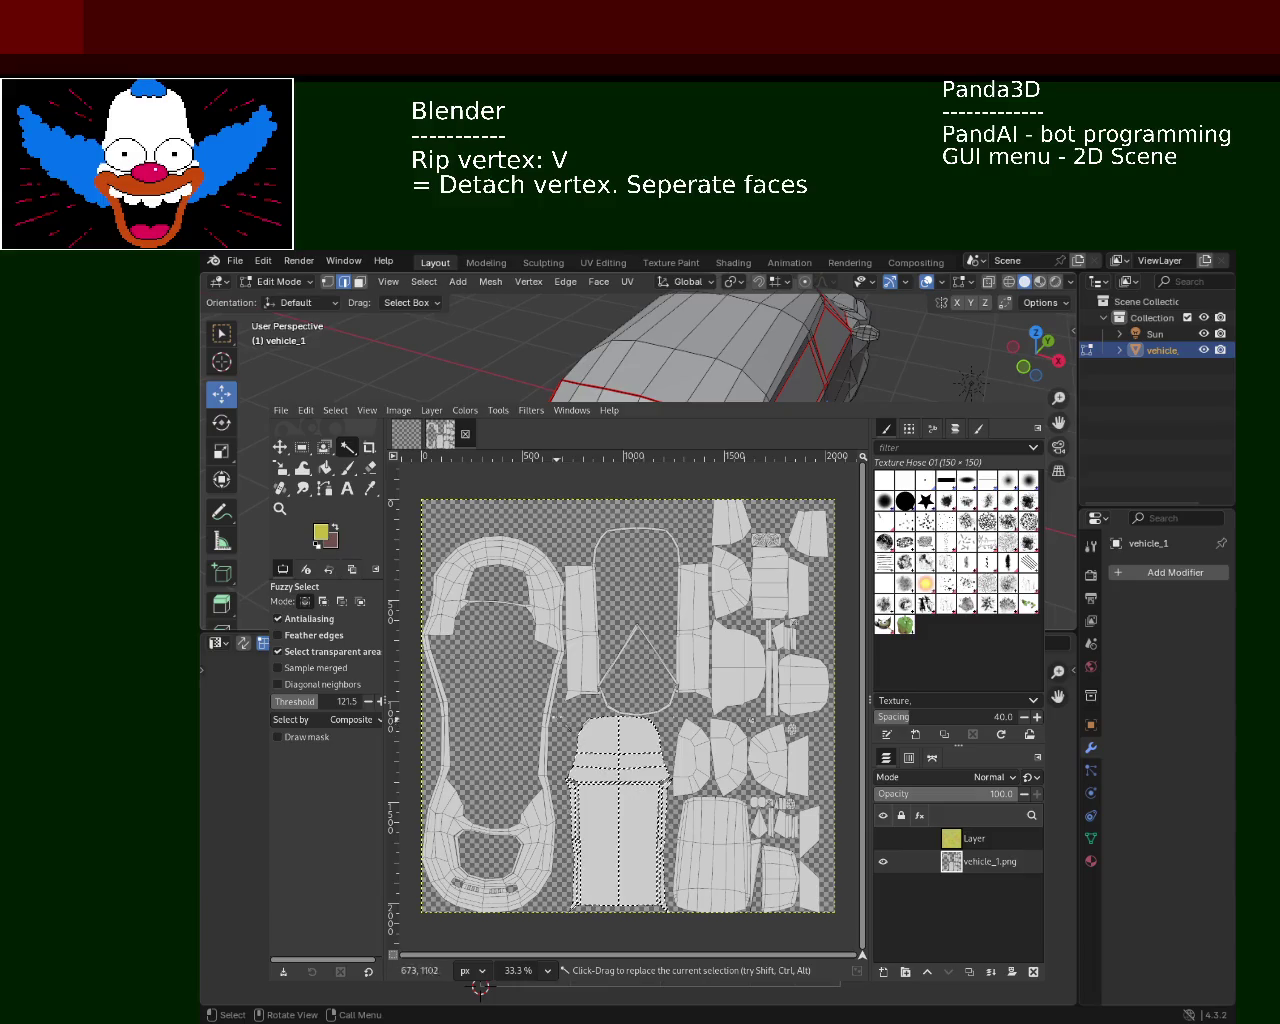
{"action": "left_click", "coordinate": [548, 640], "text": "shift"}
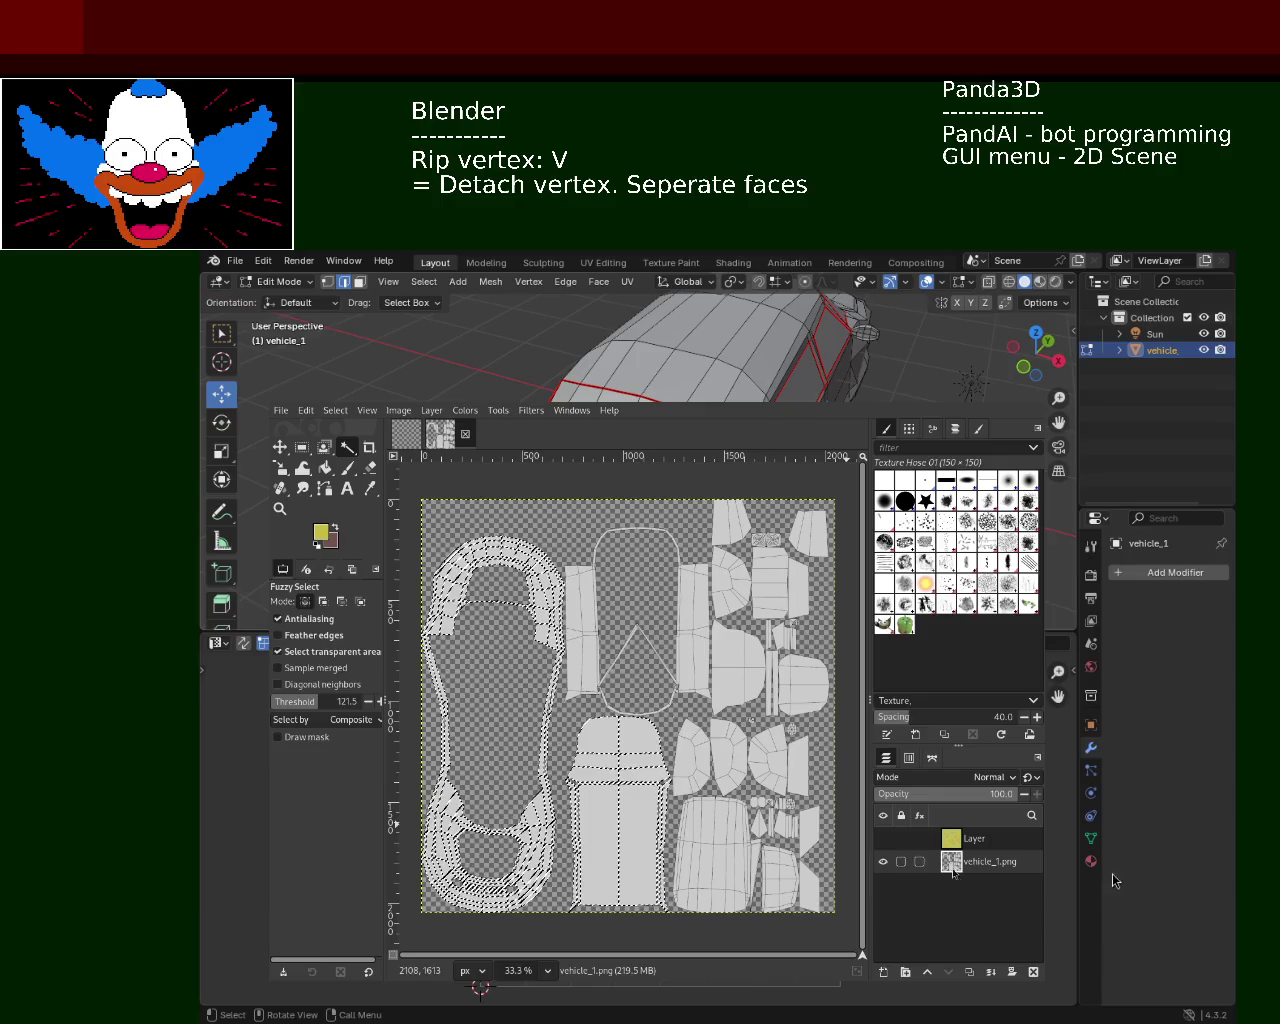
{"action": "left_click", "coordinate": [975, 838]}
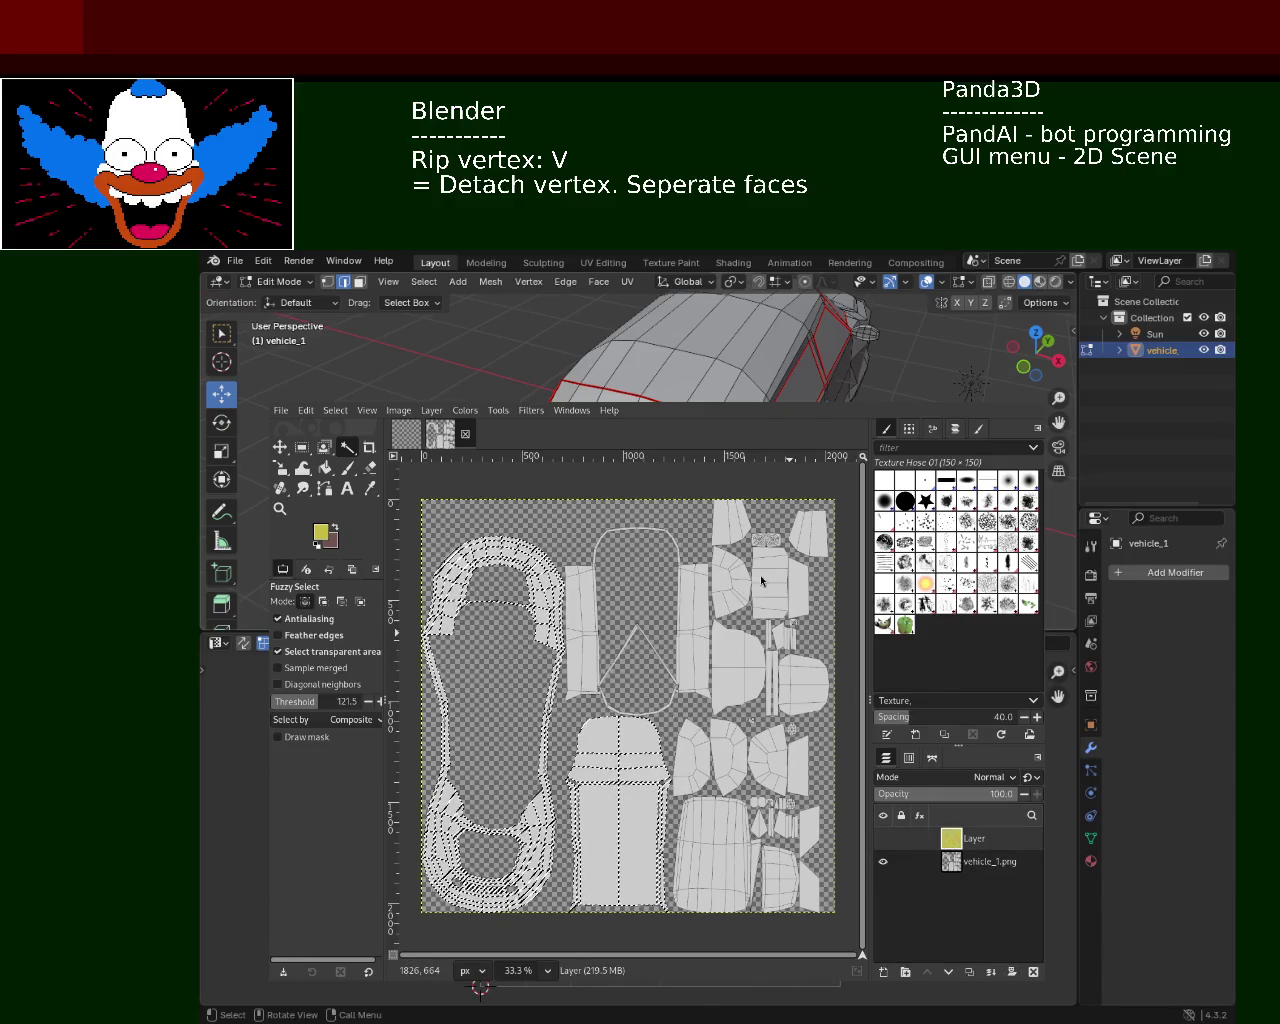
{"action": "key", "text": "ctrl+m"}
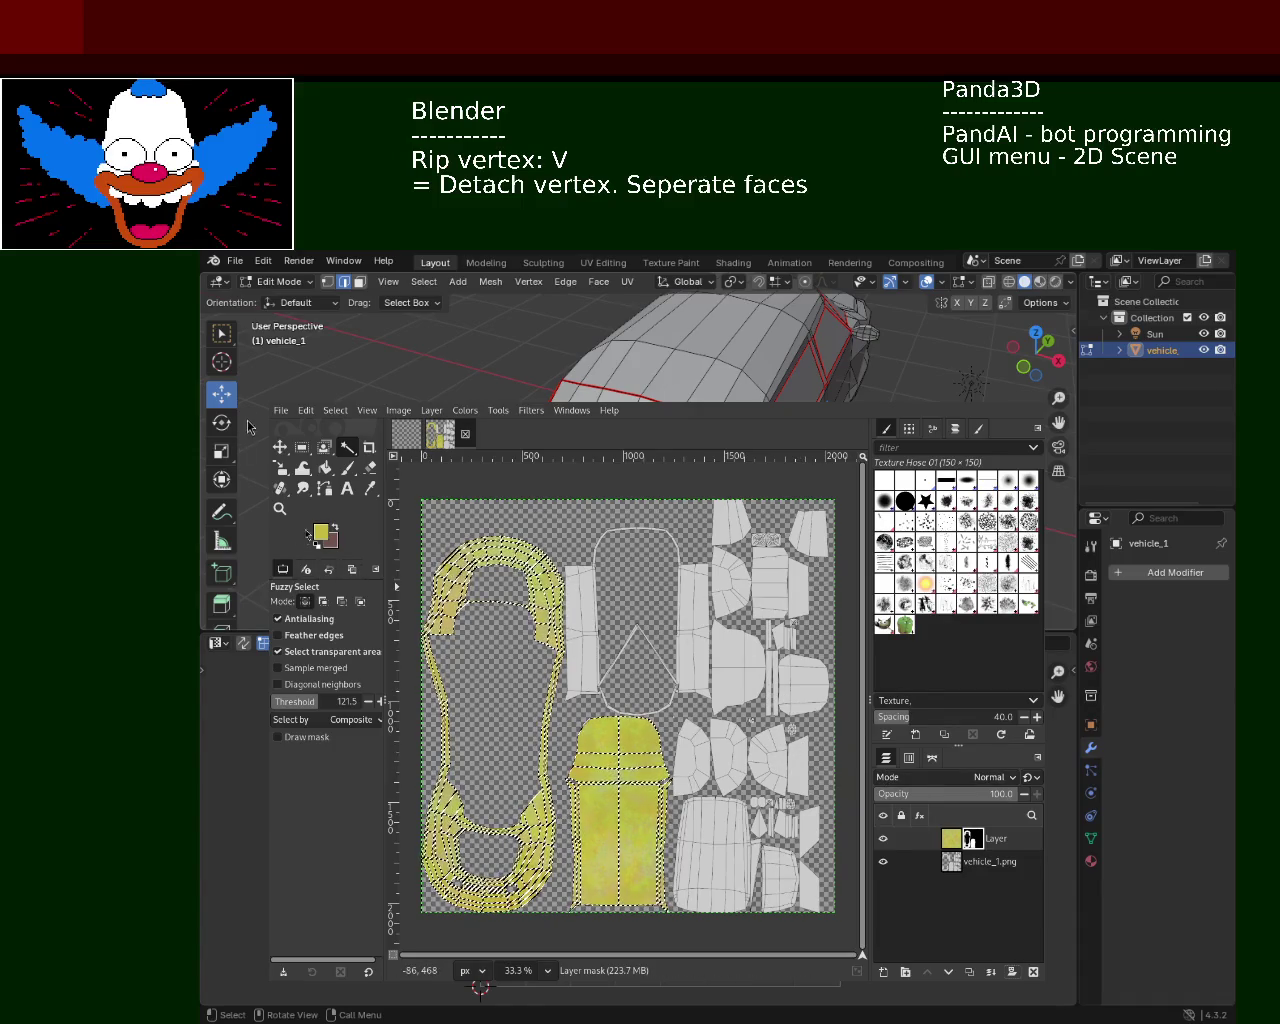
Zoom in and out on the masked islands to inspect the yellow texture and its edges
{"action": "left_click", "coordinate": [280, 508]}
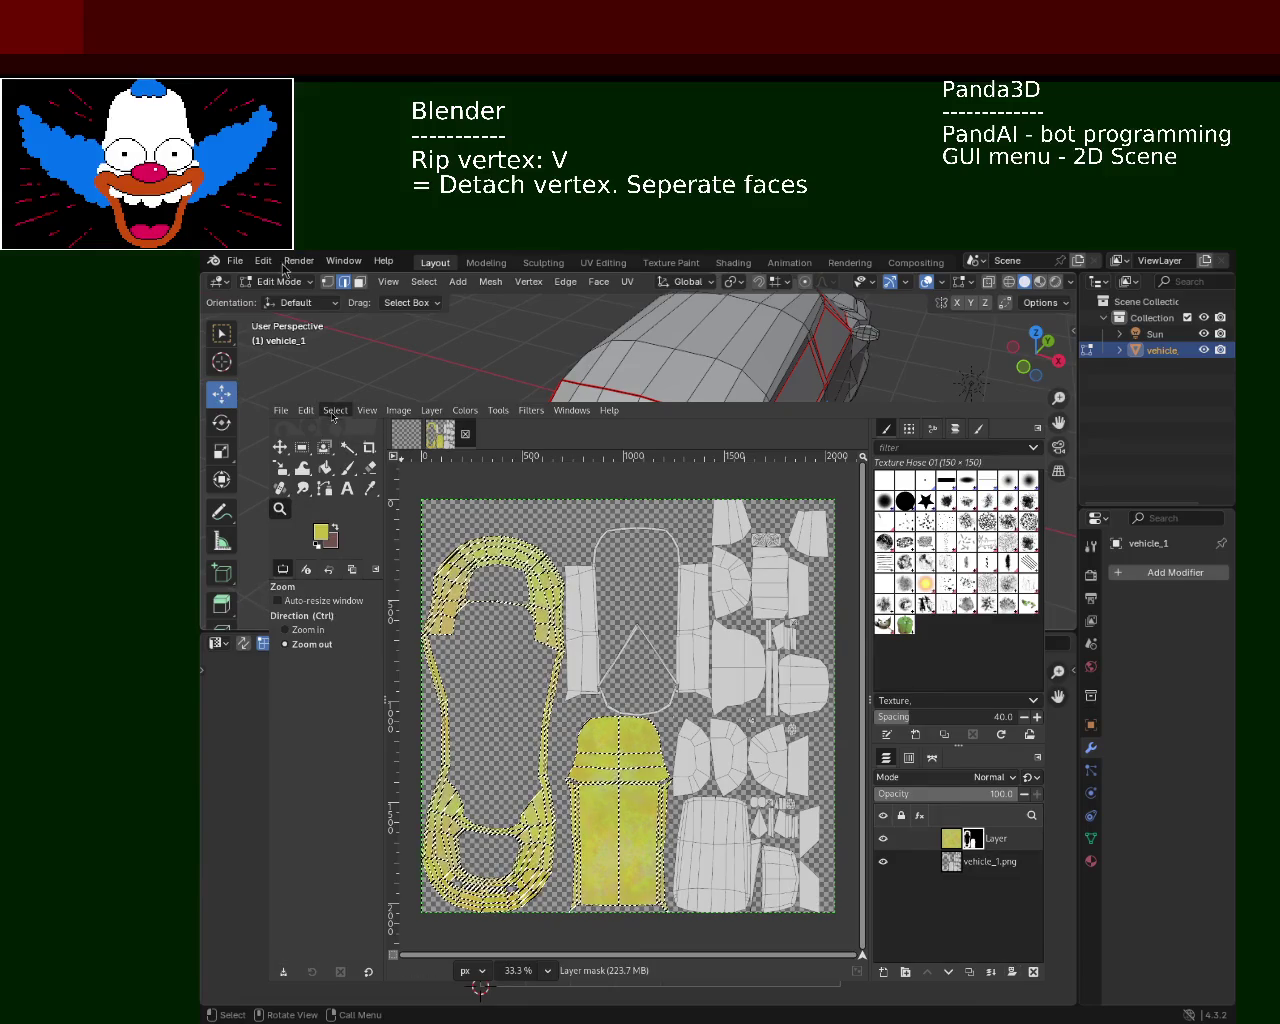
{"action": "left_click", "coordinate": [527, 670], "text": "ctrl"}
{"action": "left_click", "coordinate": [530, 669], "text": "ctrl"}
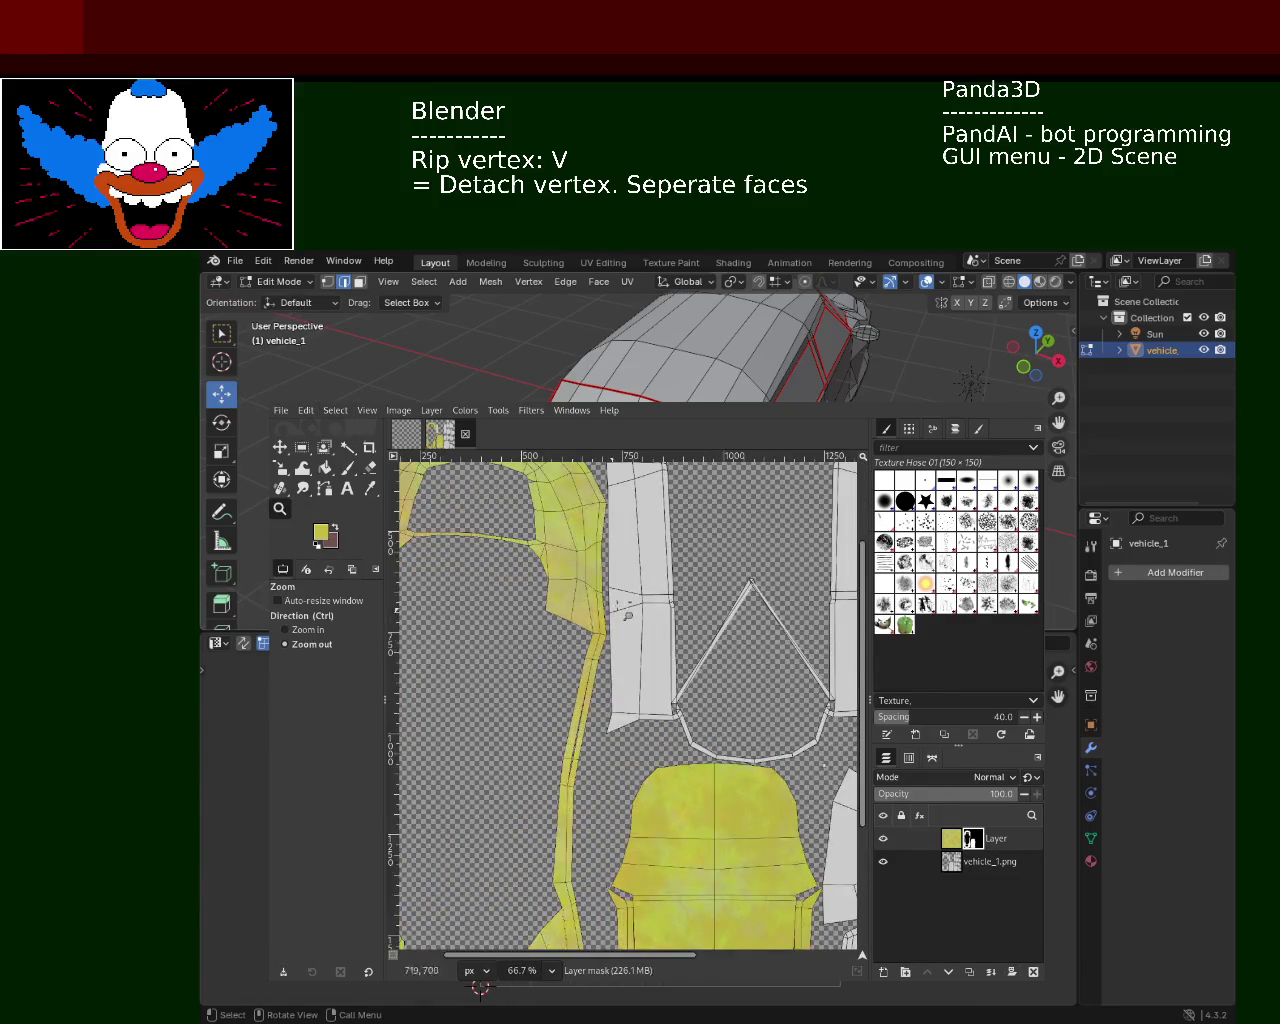
{"action": "left_click", "coordinate": [560, 680]}
{"action": "left_click", "coordinate": [610, 700], "text": "ctrl"}
{"action": "left_click", "coordinate": [664, 729], "text": "ctrl"}
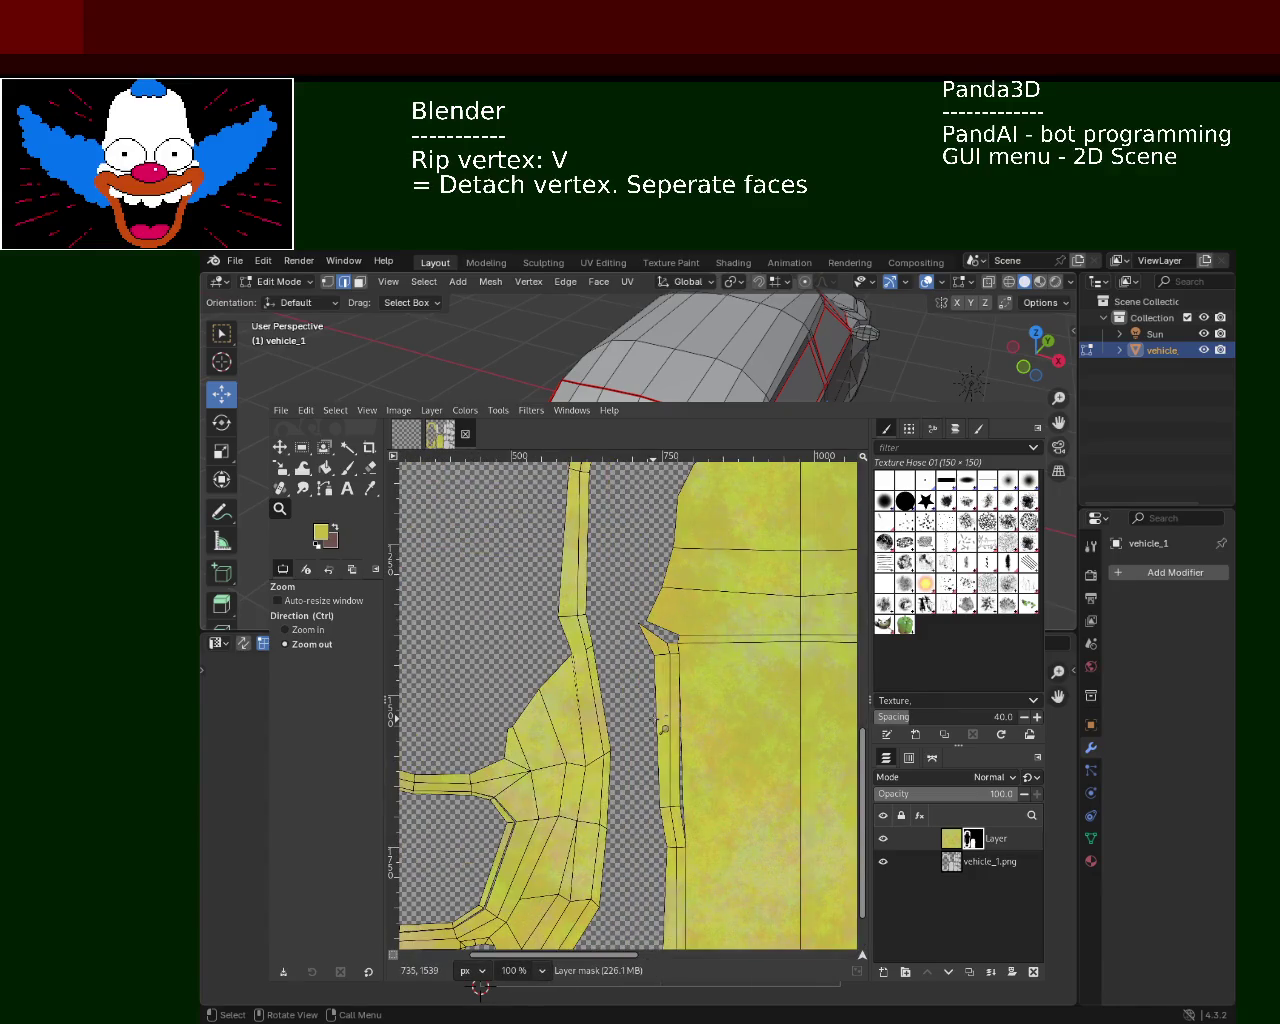
{"action": "left_click", "coordinate": [640, 705], "text": "ctrl"}
{"action": "left_click", "coordinate": [622, 690]}
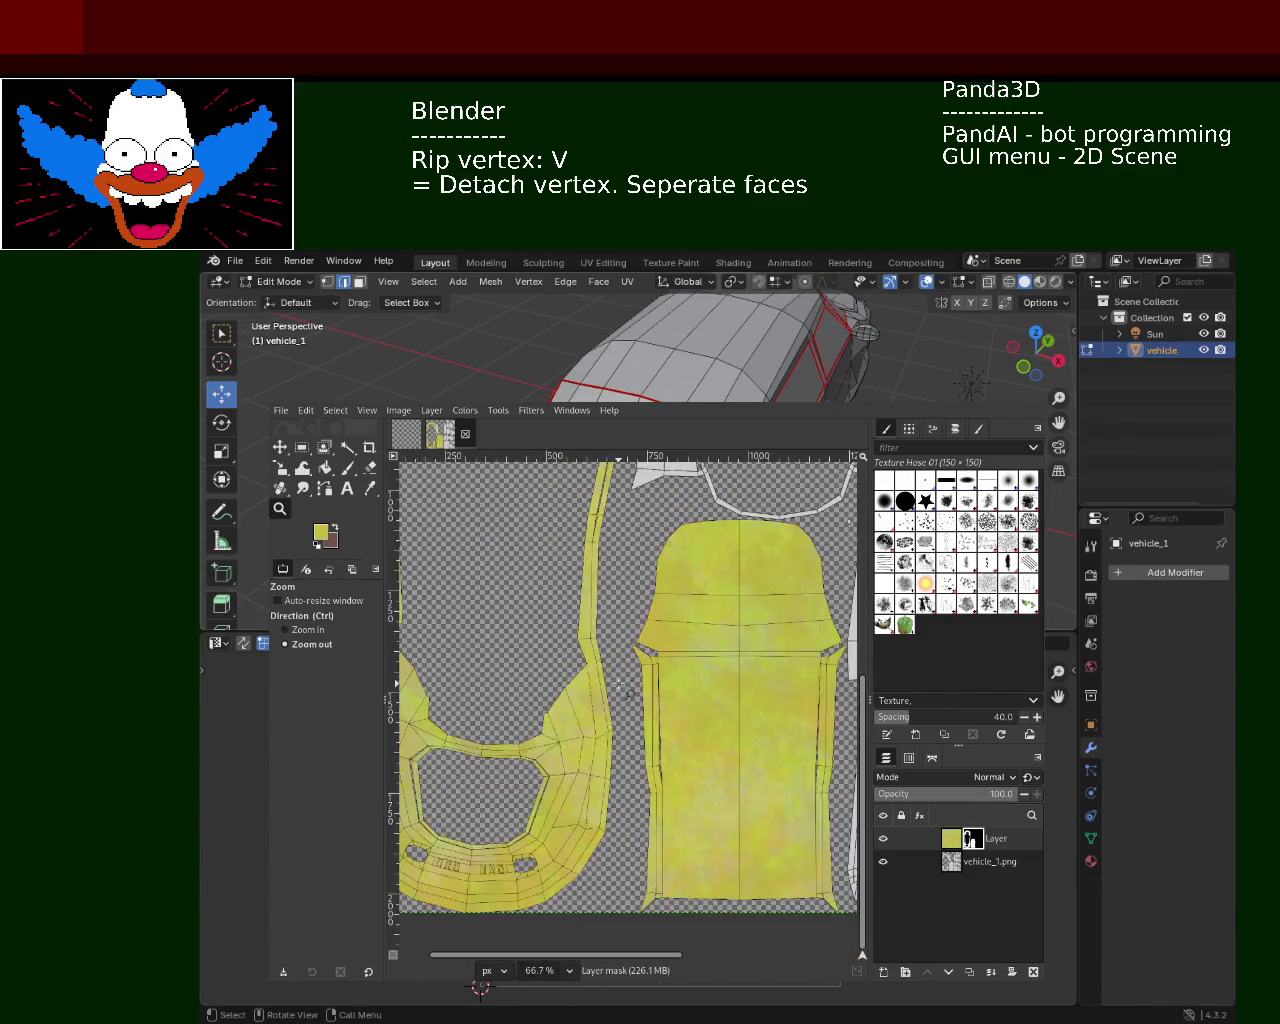
{"action": "left_click", "coordinate": [620, 688]}
{"action": "left_click", "coordinate": [660, 686], "text": "ctrl"}
{"action": "left_click", "coordinate": [677, 686], "text": "ctrl"}
{"action": "left_click", "coordinate": [668, 682], "text": "ctrl"}
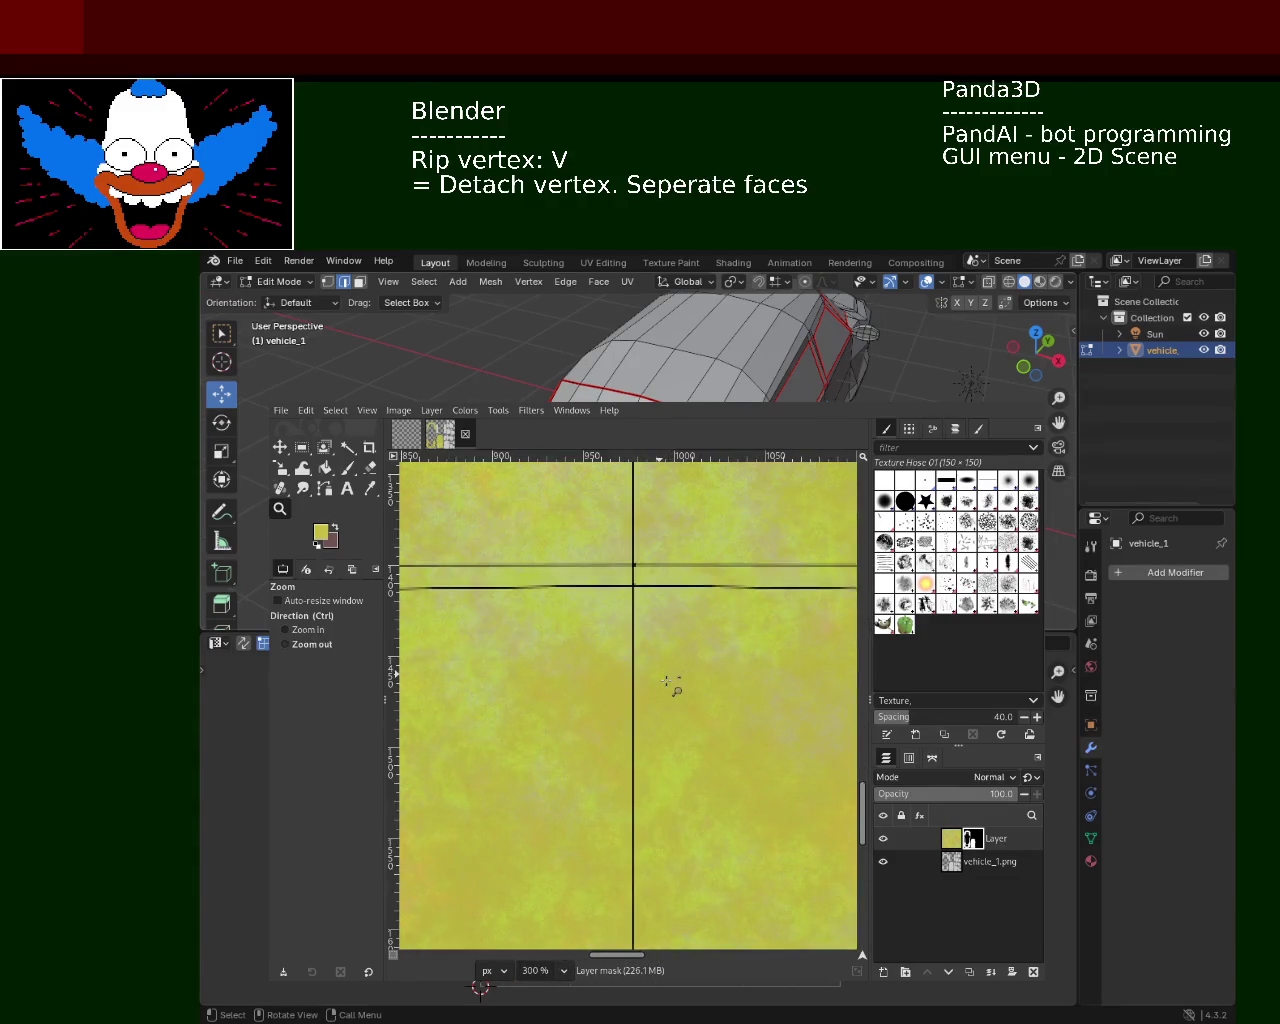
{"action": "left_click", "coordinate": [667, 682]}
{"action": "left_click", "coordinate": [669, 685]}
{"action": "left_click", "coordinate": [668, 686]}
{"action": "left_click", "coordinate": [666, 686]}
{"action": "left_click", "coordinate": [670, 686]}
{"action": "left_click", "coordinate": [672, 686]}
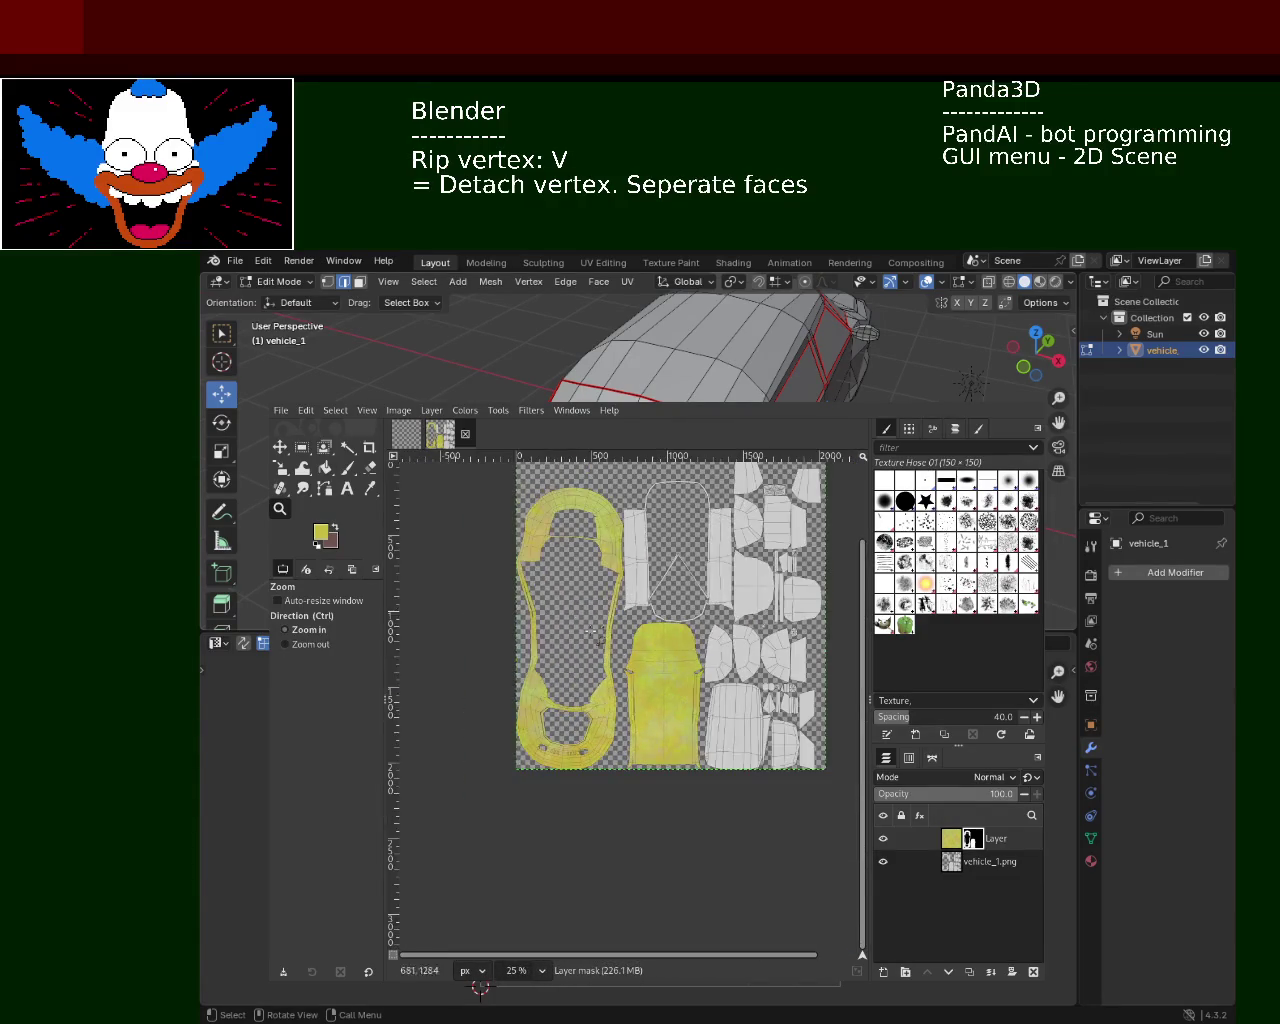
{"action": "left_click", "coordinate": [554, 537]}
{"action": "left_click", "coordinate": [556, 540]}
{"action": "left_click", "coordinate": [580, 590], "text": "ctrl"}
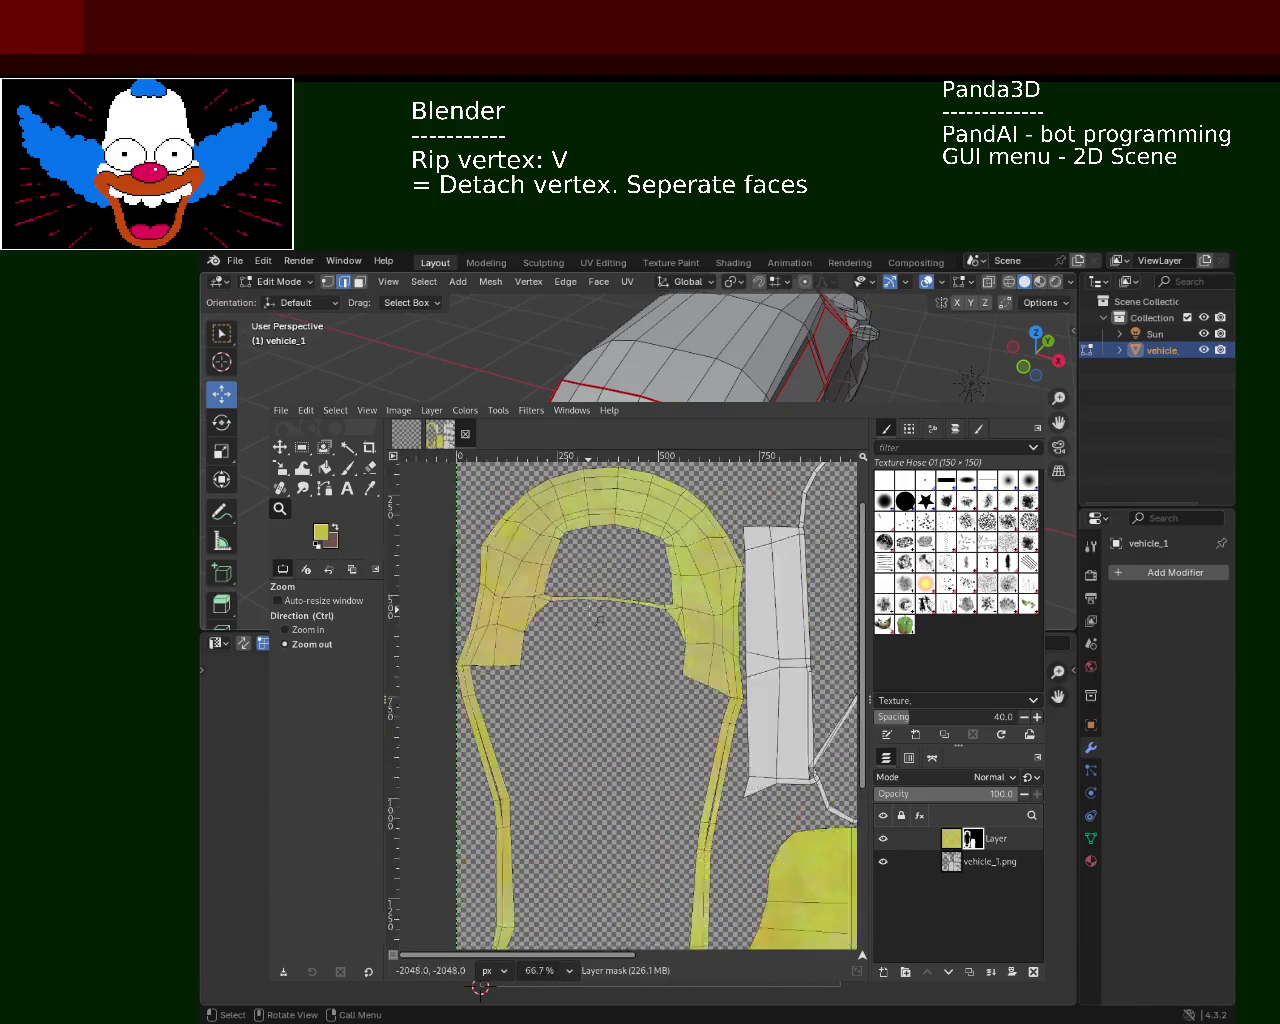
{"action": "left_click", "coordinate": [599, 621], "text": "ctrl"}
{"action": "left_click", "coordinate": [650, 676], "text": "ctrl"}
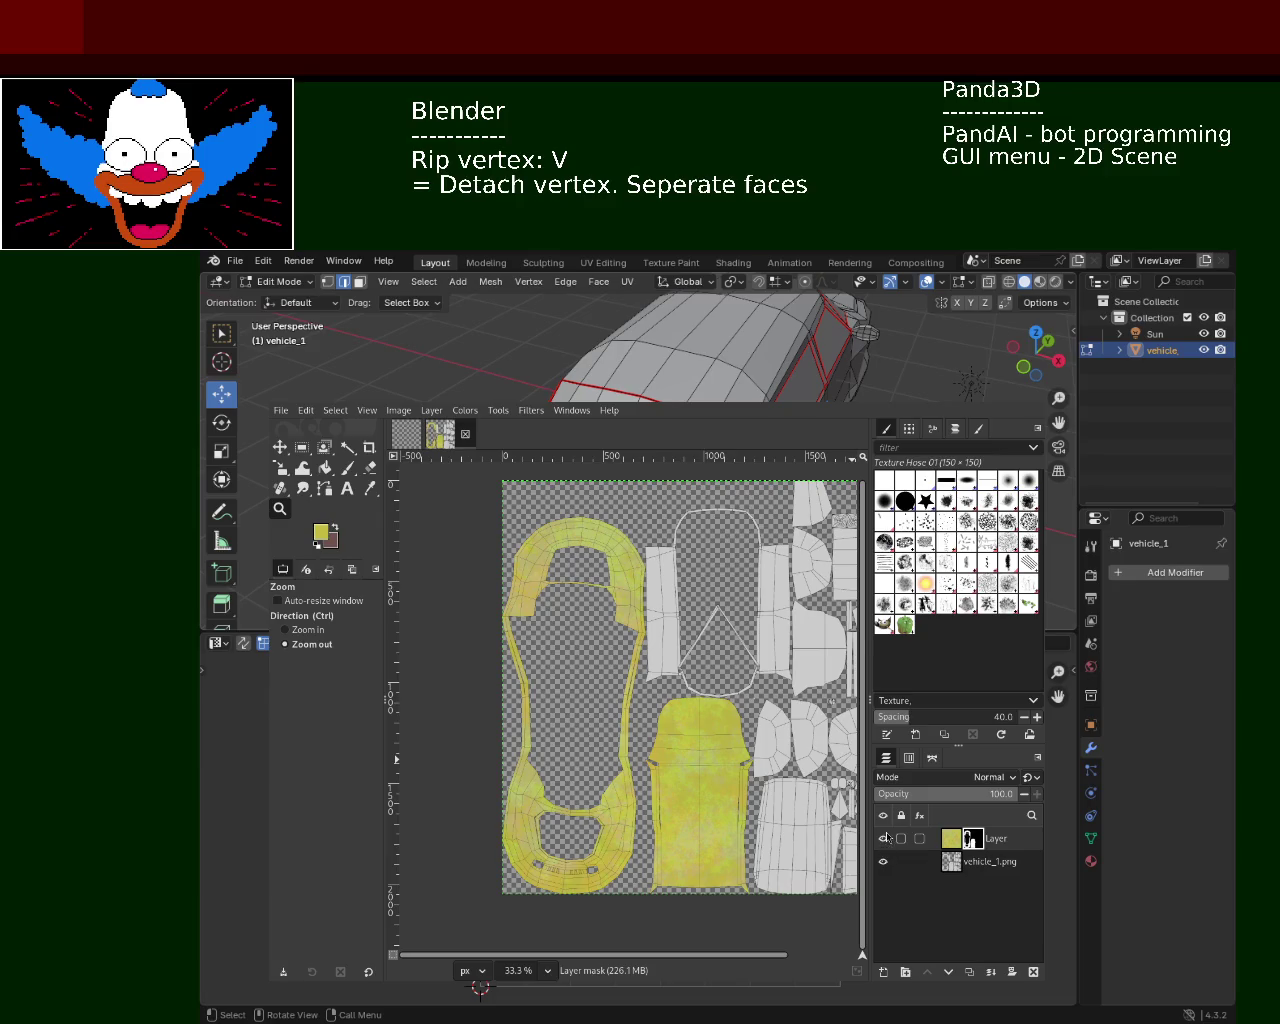
Hide vehicle_1.png so only the masked yellow layer shows, make it active, and zoom in
{"action": "left_click", "coordinate": [883, 838]}
{"action": "left_click", "coordinate": [898, 860]}
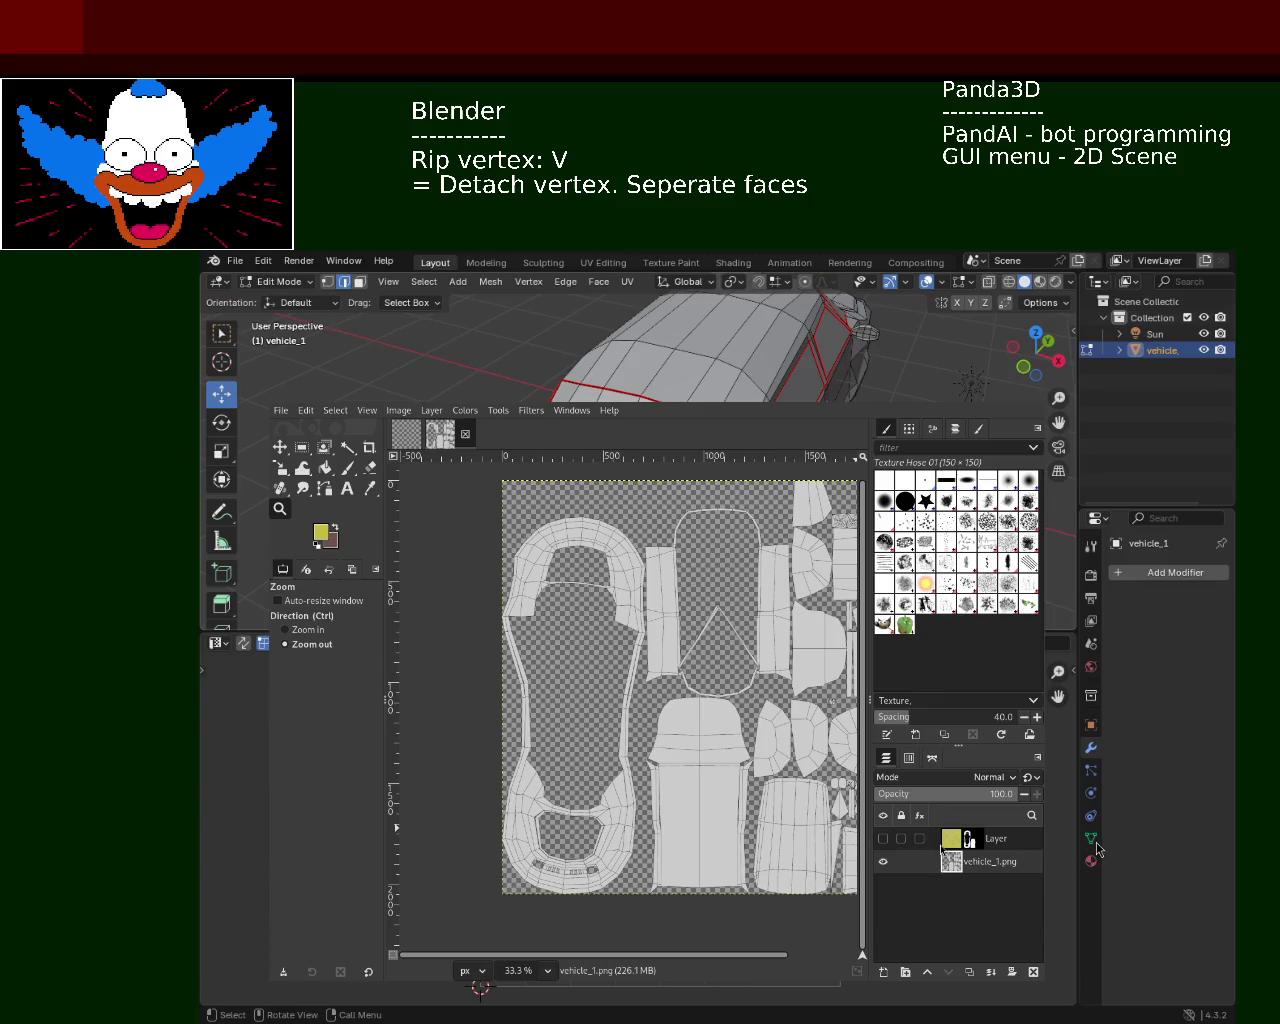
{"action": "left_click", "coordinate": [883, 861]}
{"action": "left_click", "coordinate": [883, 838]}
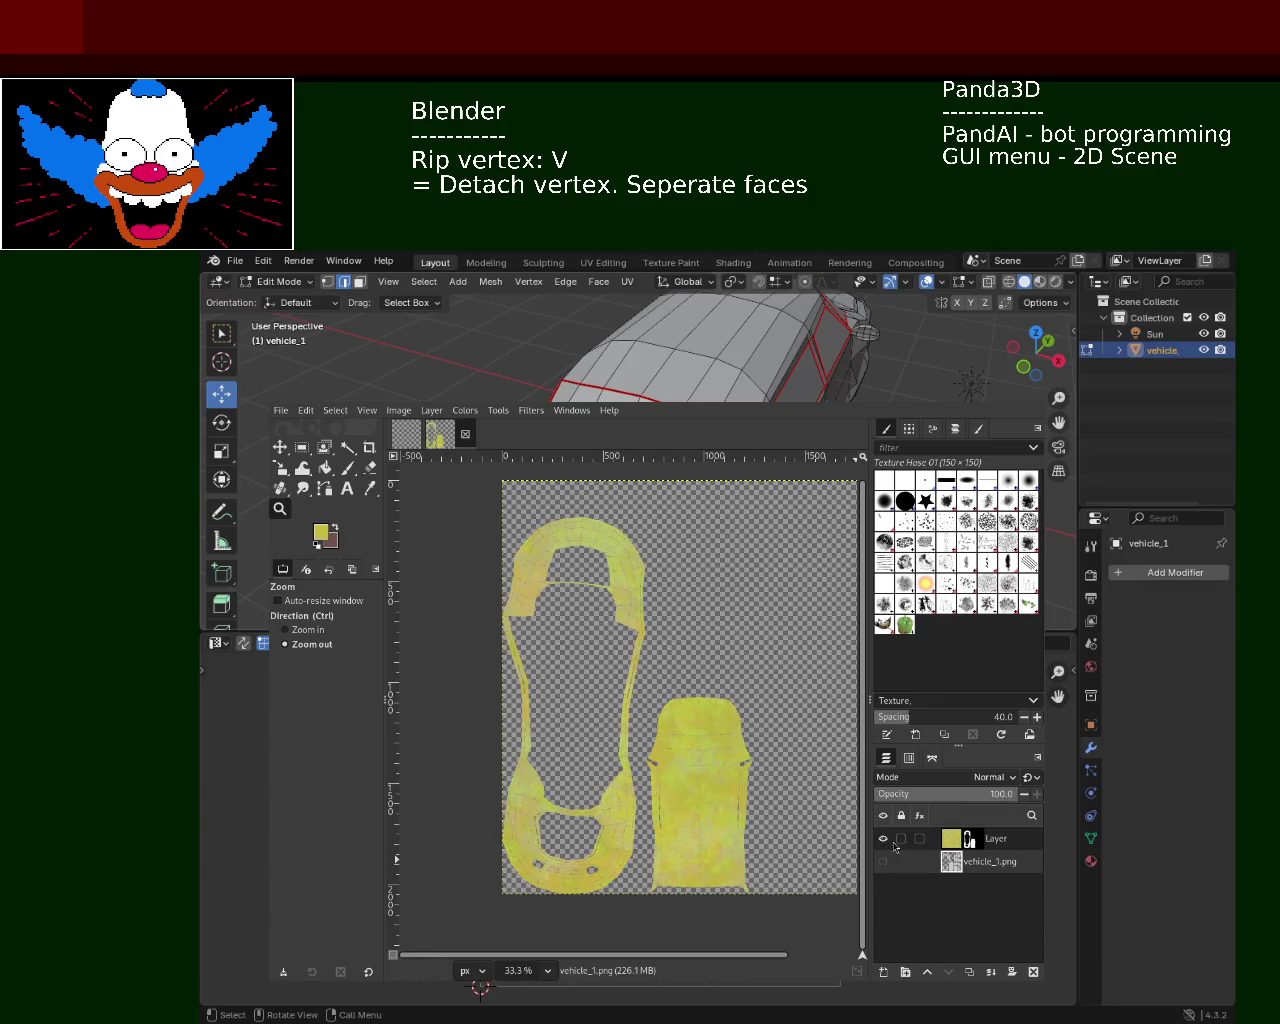
{"action": "left_click", "coordinate": [968, 840]}
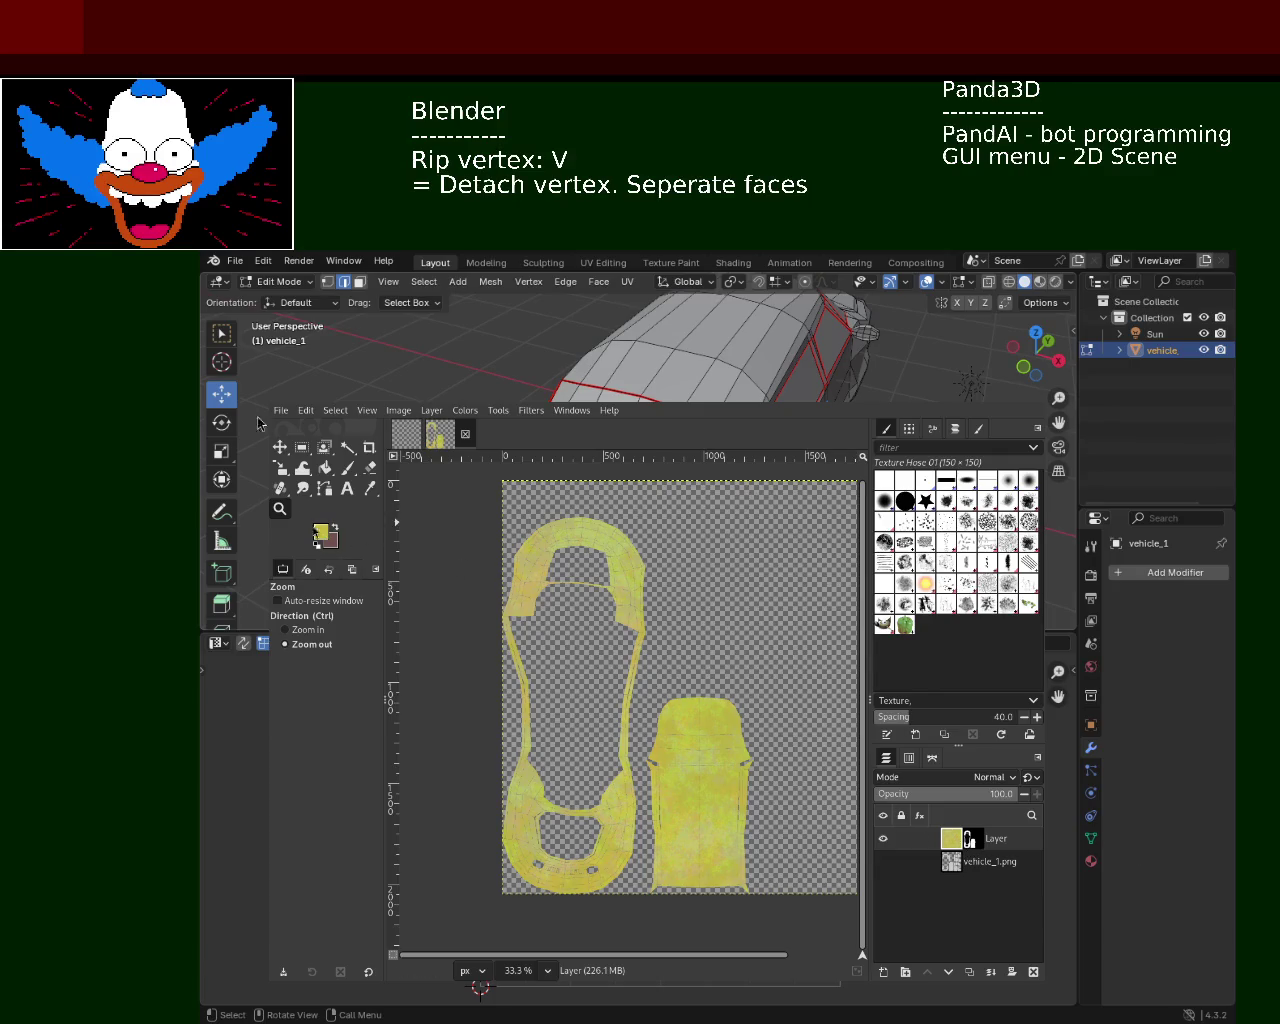
{"action": "left_click", "coordinate": [284, 629]}
{"action": "left_click", "coordinate": [596, 658]}
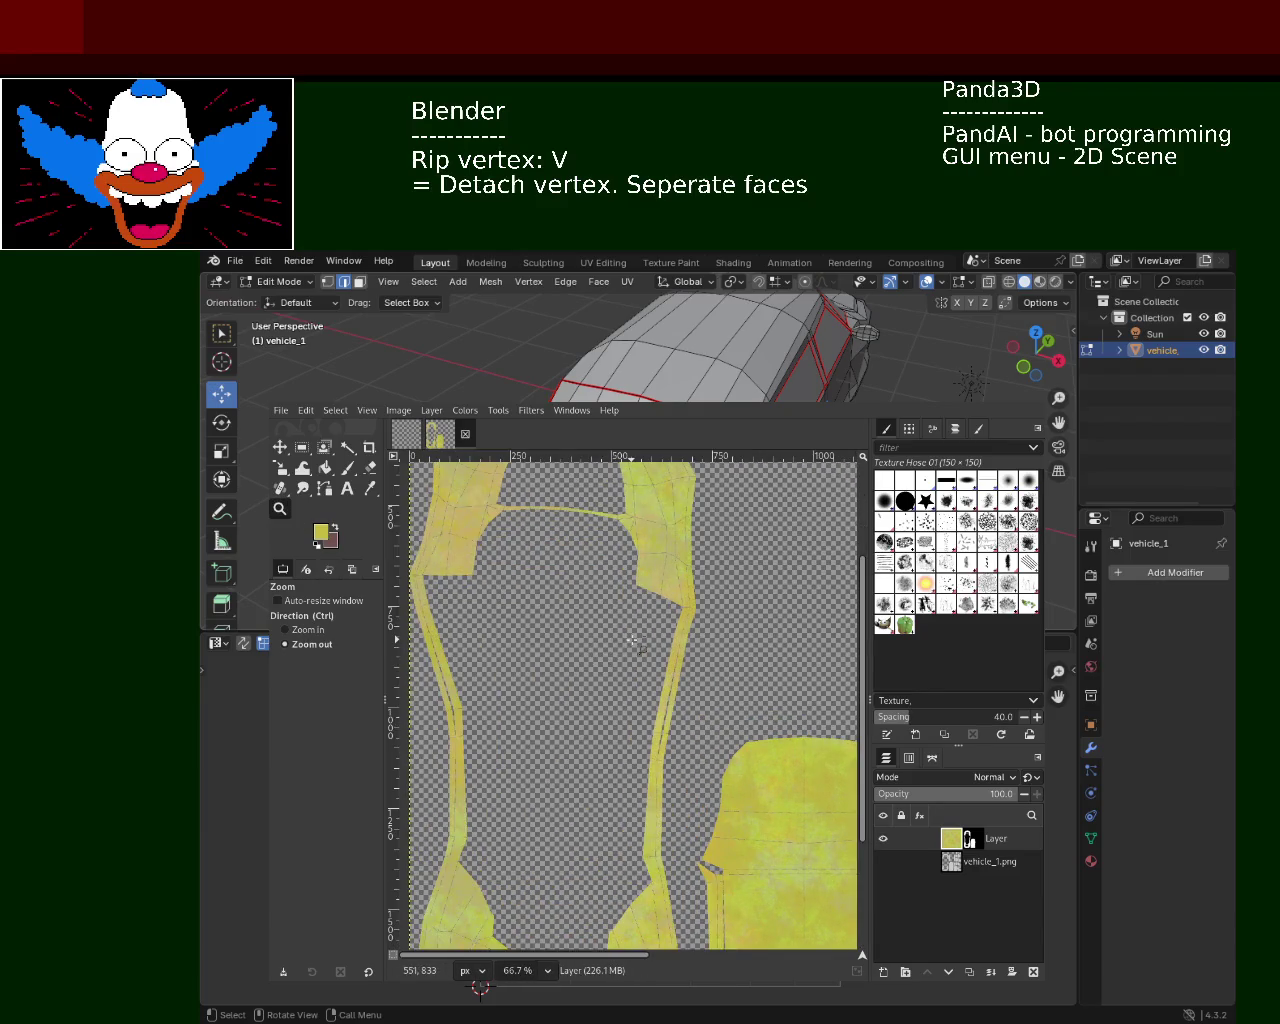
Zoom closely into the left UV island to check the yellow texture's edges
{"action": "left_click", "coordinate": [606, 663], "text": "ctrl"}
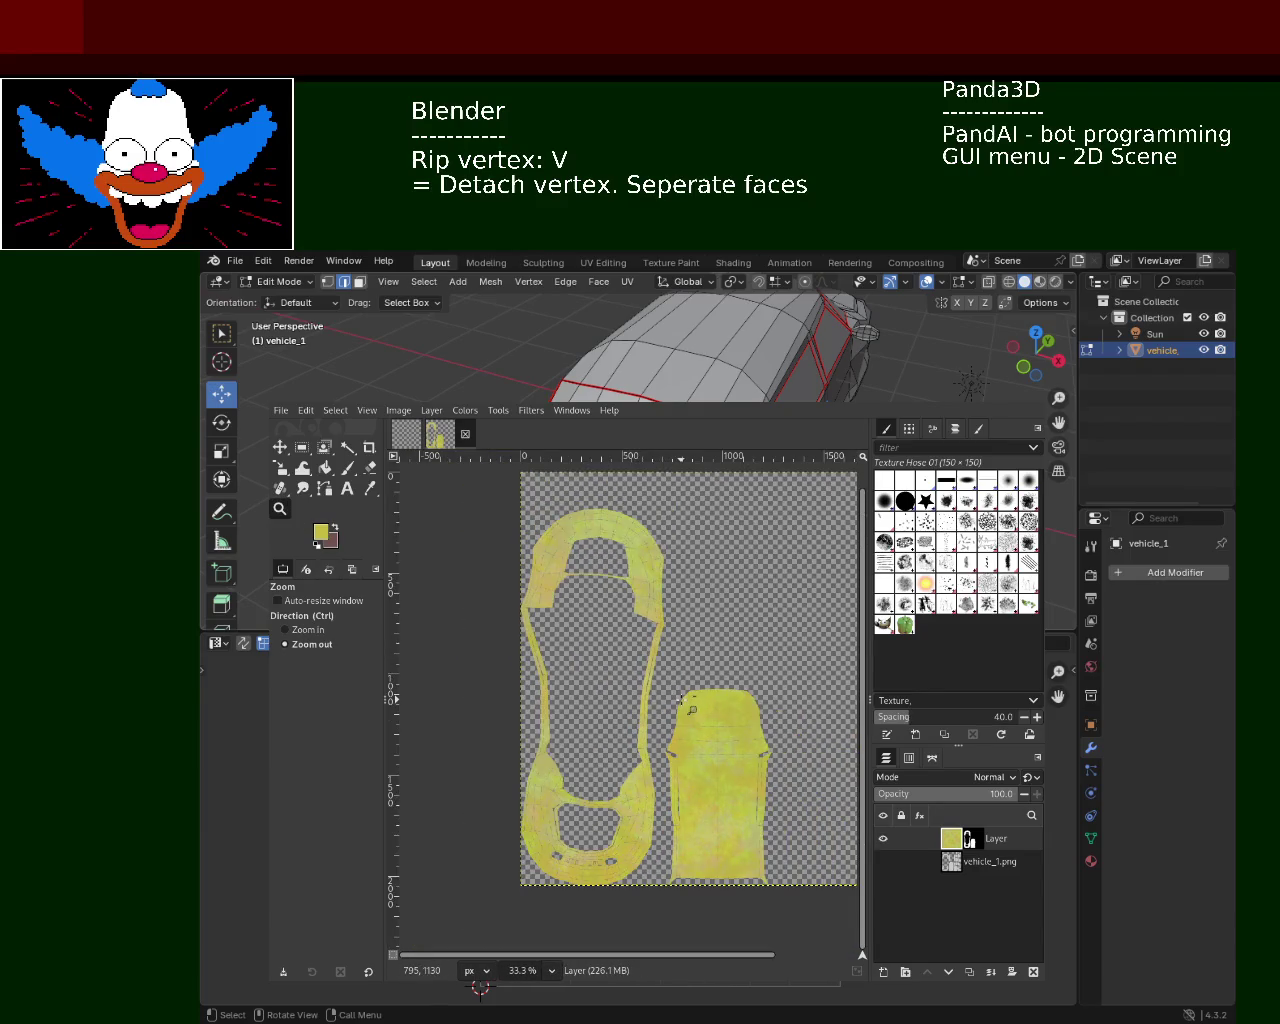
{"action": "left_click", "coordinate": [633, 565]}
{"action": "left_click", "coordinate": [633, 565]}
{"action": "left_click", "coordinate": [633, 565]}
{"action": "left_click", "coordinate": [658, 572]}
{"action": "left_click", "coordinate": [658, 572]}
{"action": "left_click", "coordinate": [658, 572]}
{"action": "left_click", "coordinate": [658, 572]}
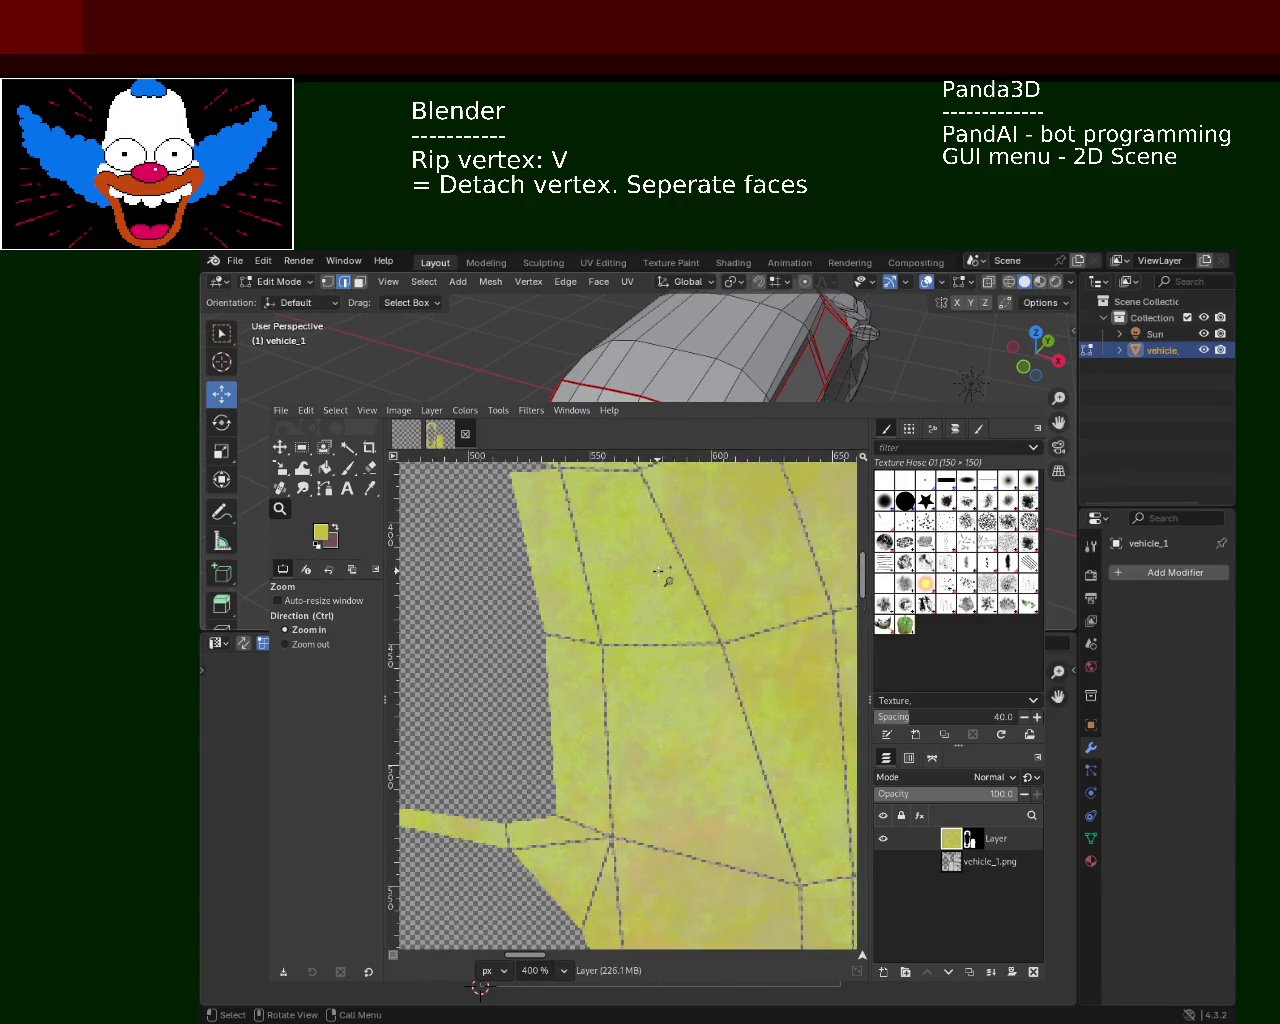
{"action": "left_click", "coordinate": [658, 572]}
{"action": "left_click", "coordinate": [658, 572]}
{"action": "left_click", "coordinate": [658, 572]}
{"action": "left_click", "coordinate": [658, 572]}
{"action": "left_click", "coordinate": [658, 572]}
{"action": "left_click", "coordinate": [658, 572]}
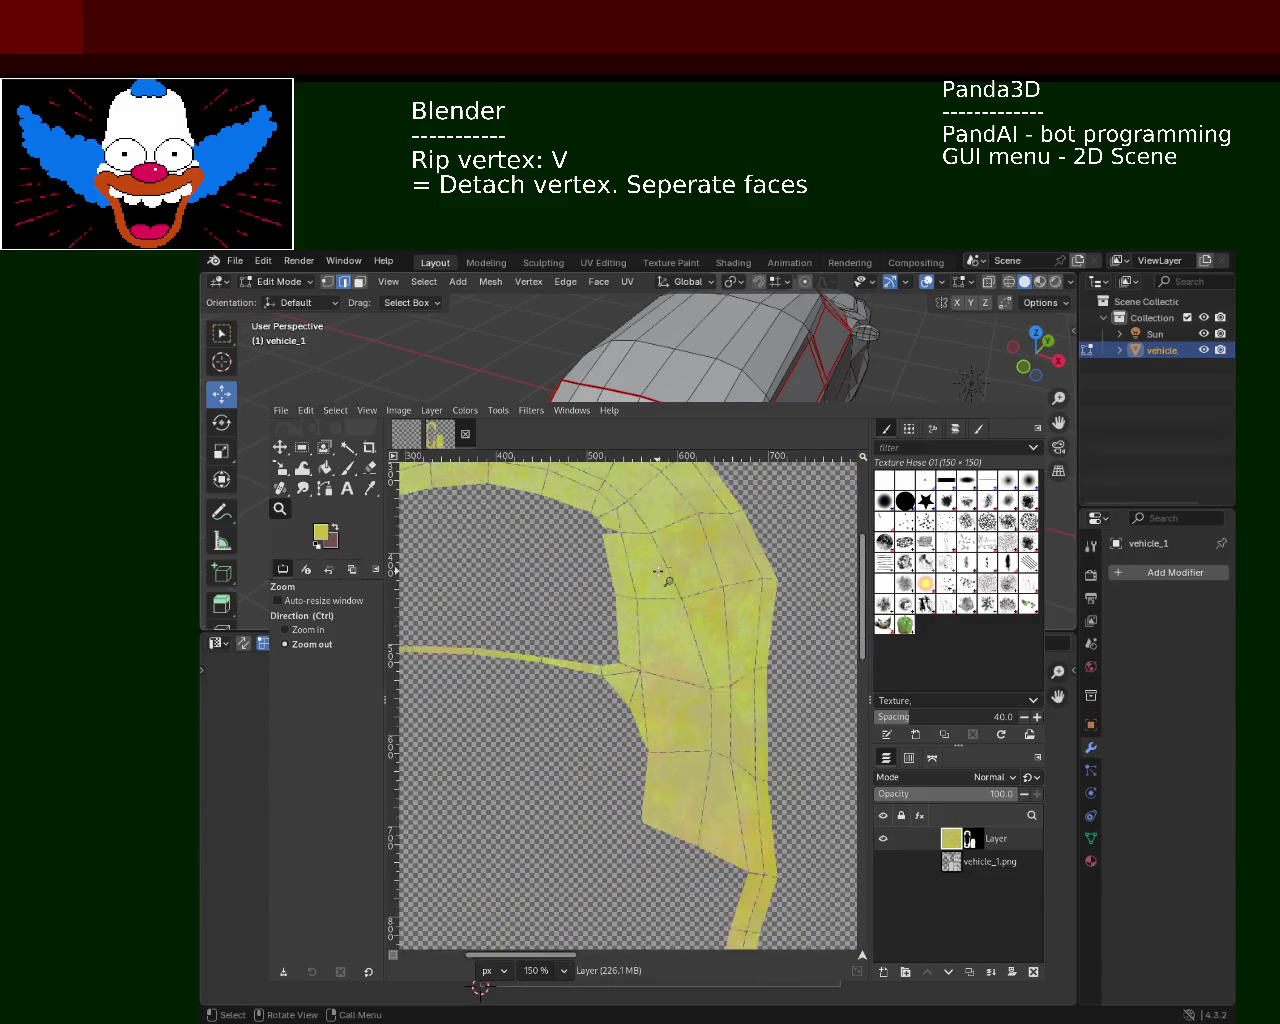
{"action": "left_click", "coordinate": [658, 572]}
{"action": "left_click", "coordinate": [658, 572]}
Inspect the right UV pieces, fit the whole texture in view, and hide the yellow Layer
{"action": "left_click", "coordinate": [721, 734]}
{"action": "left_click", "coordinate": [721, 734]}
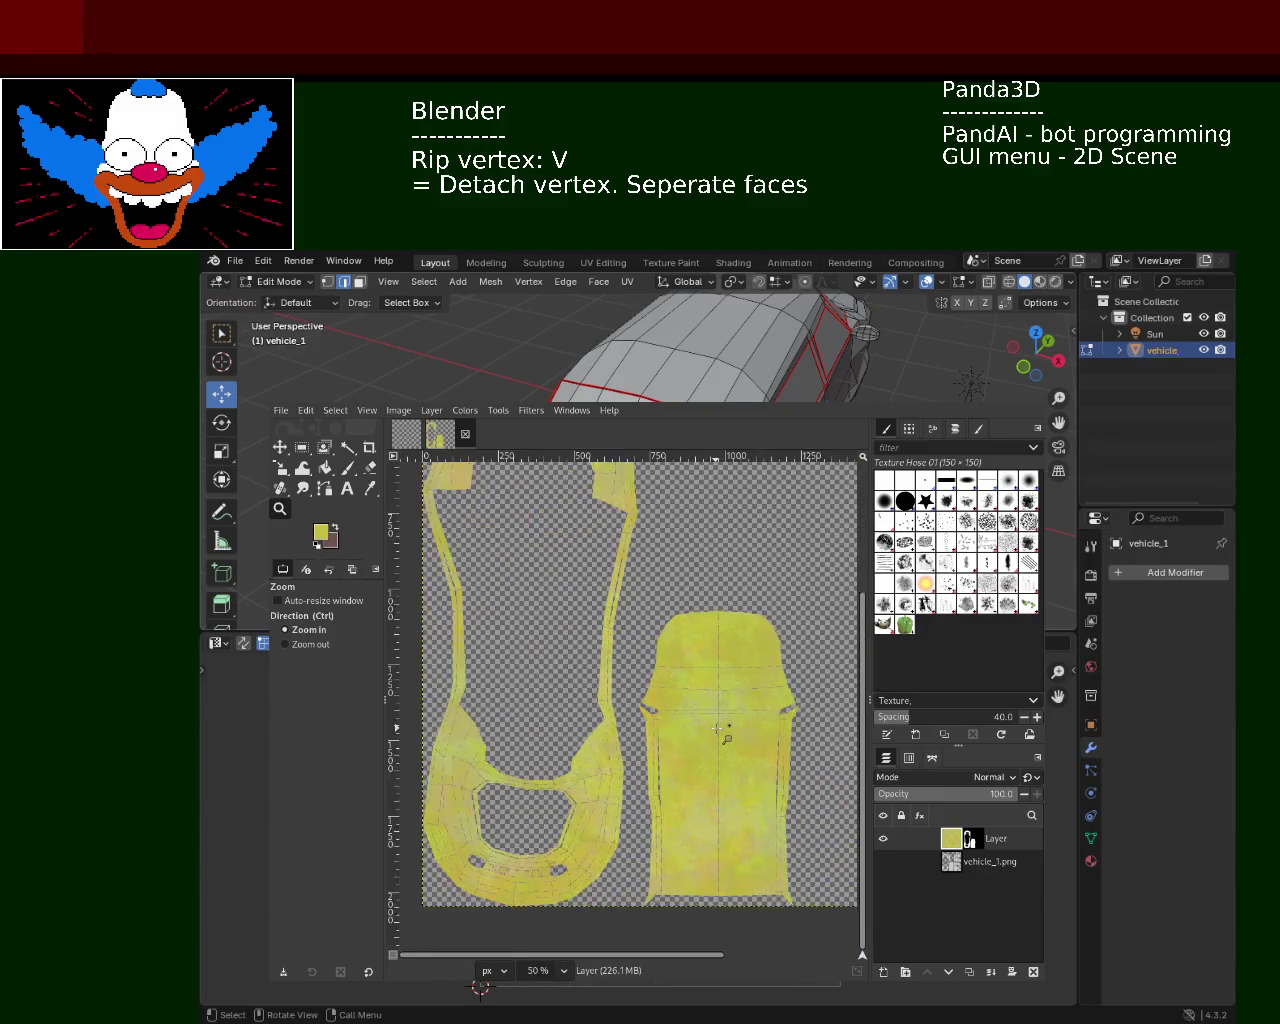
{"action": "left_click", "coordinate": [721, 734]}
{"action": "left_click", "coordinate": [549, 743]}
{"action": "left_click", "coordinate": [549, 743]}
{"action": "left_click", "coordinate": [549, 743]}
{"action": "left_click", "coordinate": [549, 743]}
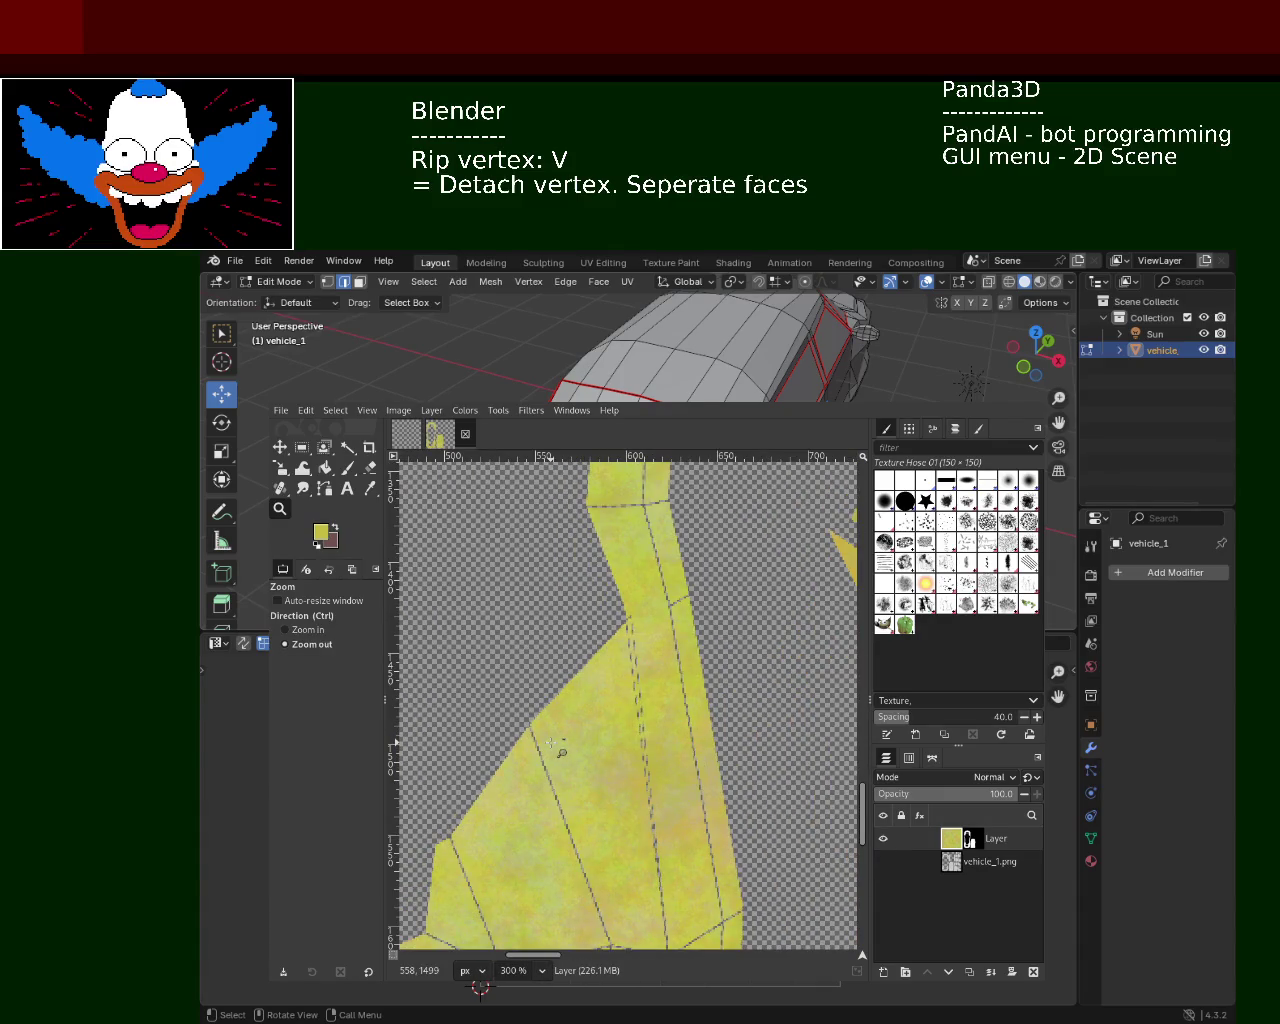
{"action": "left_click", "coordinate": [589, 704]}
{"action": "left_click", "coordinate": [589, 704]}
{"action": "left_click", "coordinate": [589, 704]}
{"action": "left_click", "coordinate": [589, 704]}
{"action": "left_click", "coordinate": [620, 720]}
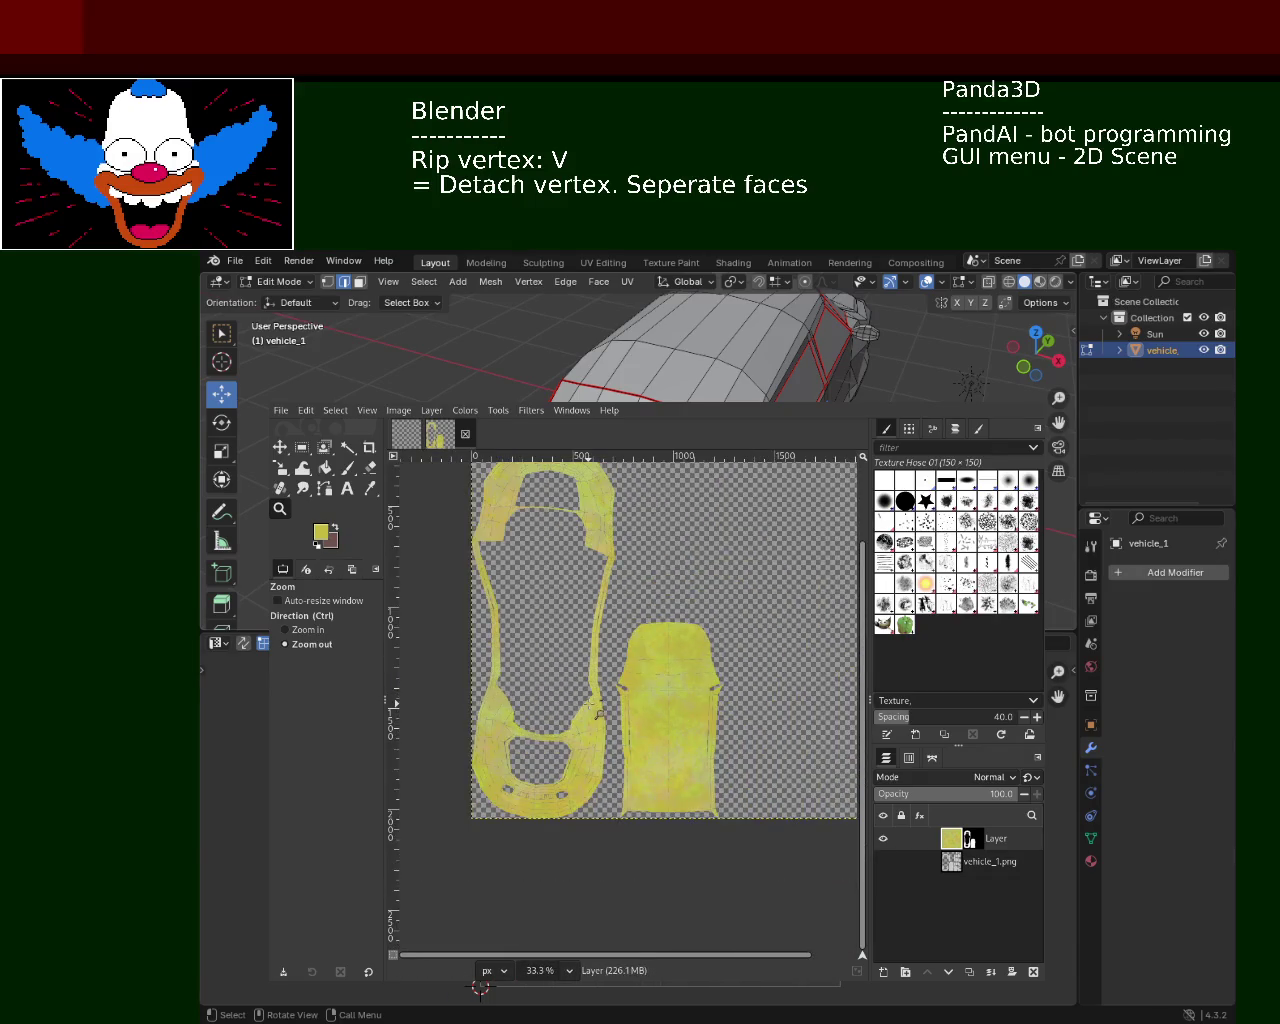
{"action": "left_click", "coordinate": [705, 745], "text": "ctrl"}
{"action": "left_click", "coordinate": [705, 745], "text": "ctrl"}
{"action": "left_click", "coordinate": [705, 745]}
{"action": "left_click", "coordinate": [705, 745]}
{"action": "left_click", "coordinate": [705, 745]}
{"action": "left_click", "coordinate": [660, 680], "text": "ctrl"}
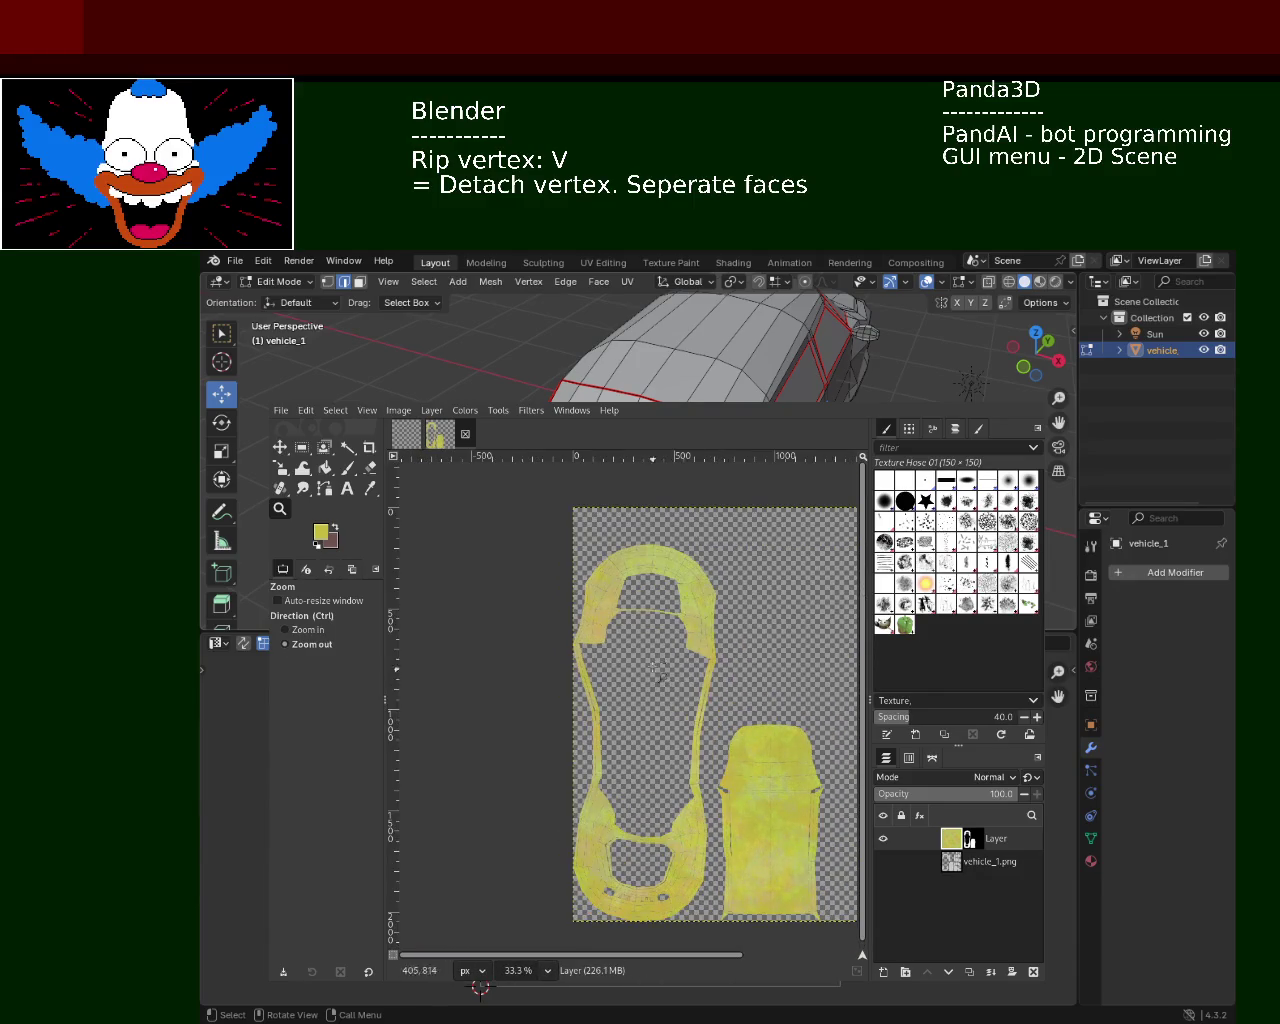
{"action": "left_click", "coordinate": [955, 862]}
{"action": "left_click", "coordinate": [883, 838]}
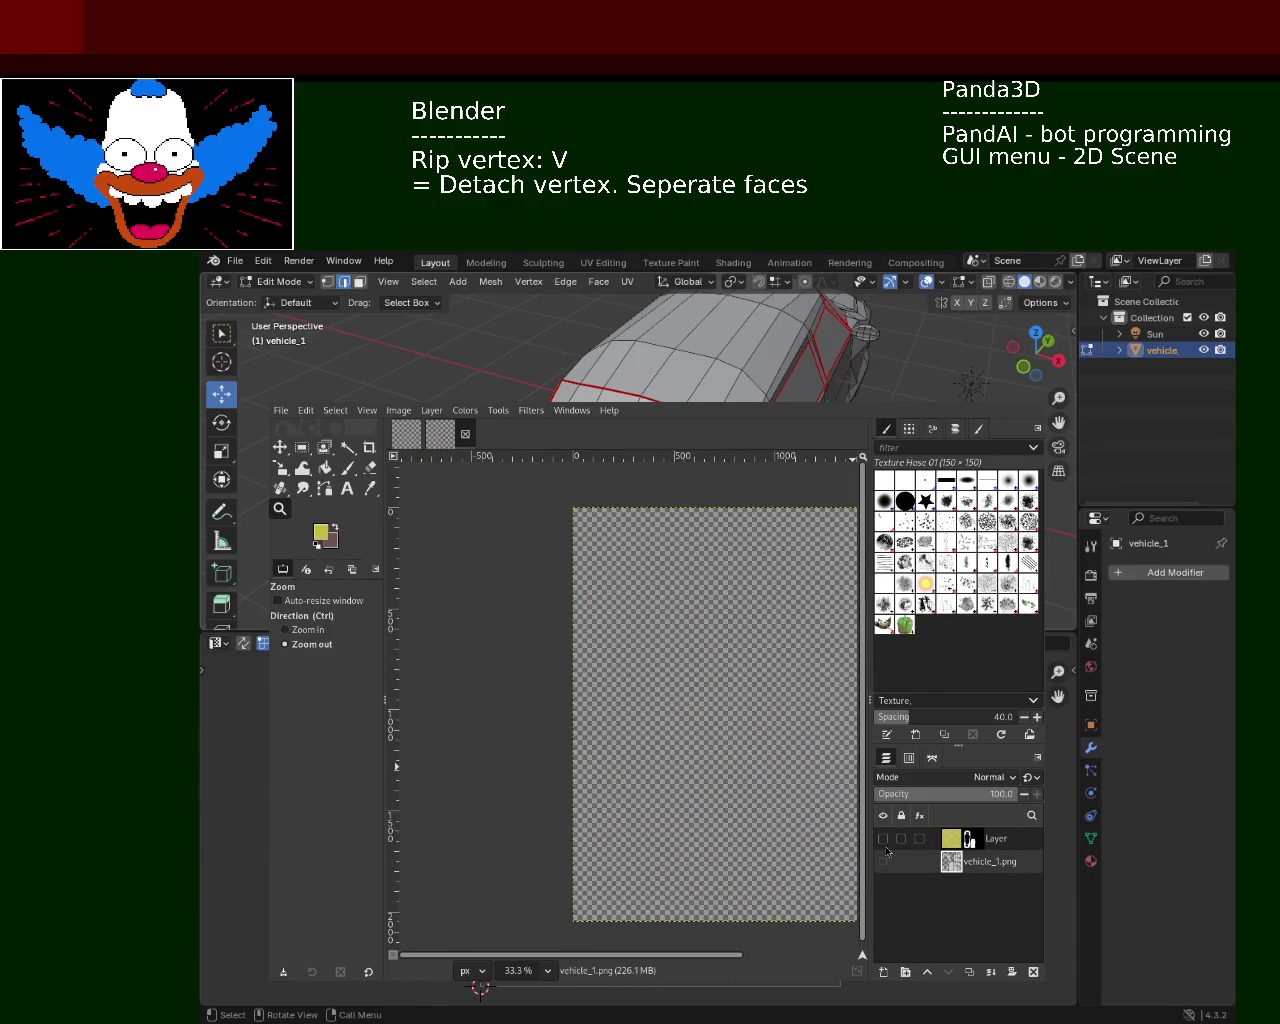
Make the vehicle_1.png layer visible and zoom out to the entire UV layout
{"action": "left_click", "coordinate": [883, 861]}
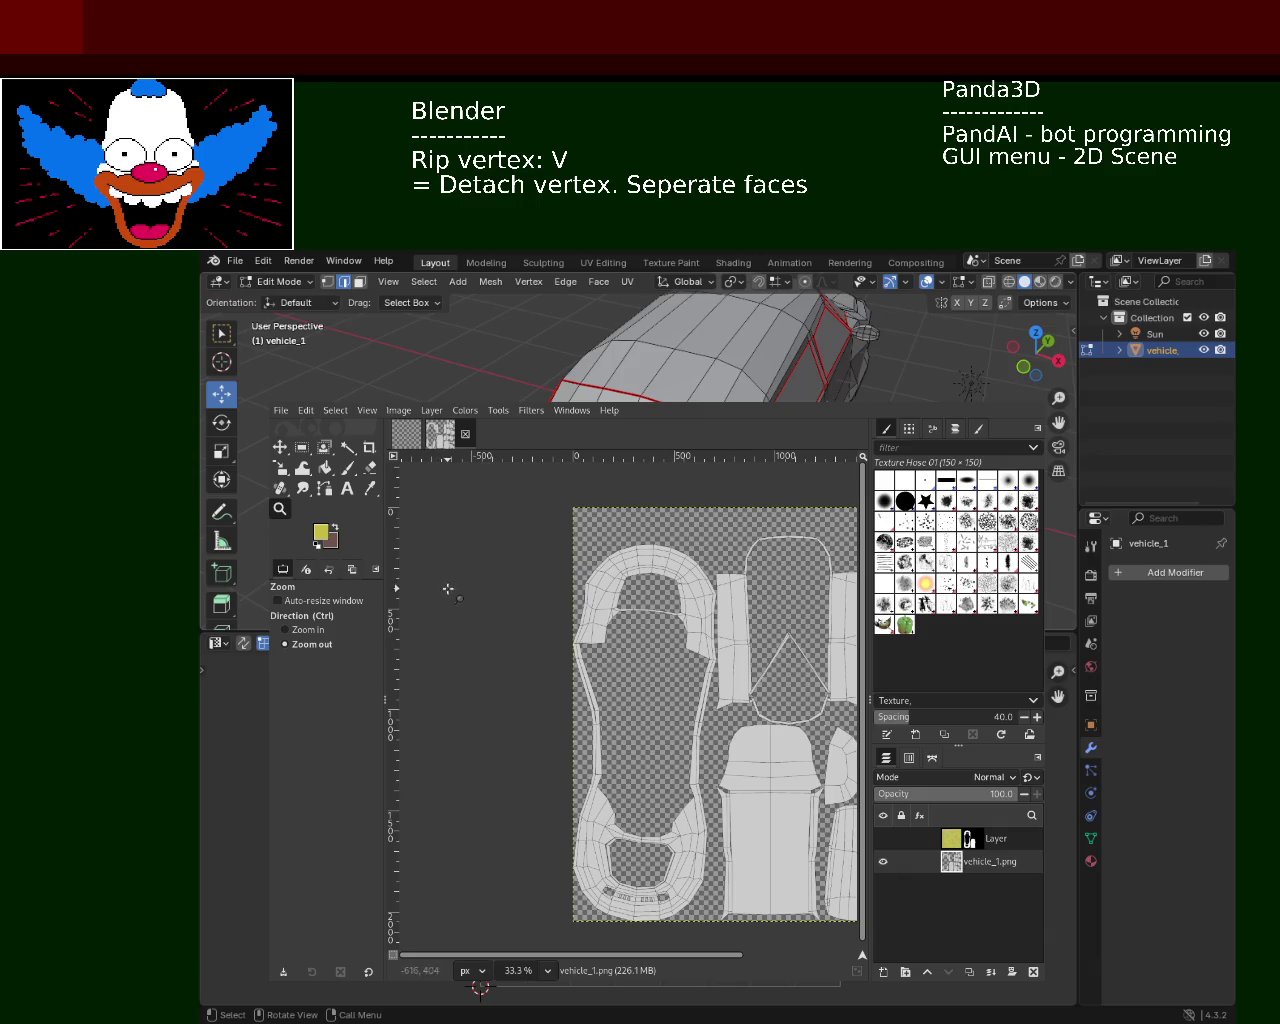
{"action": "left_click", "coordinate": [640, 615], "text": "ctrl"}
{"action": "left_click", "coordinate": [636, 611]}
{"action": "left_click", "coordinate": [636, 611]}
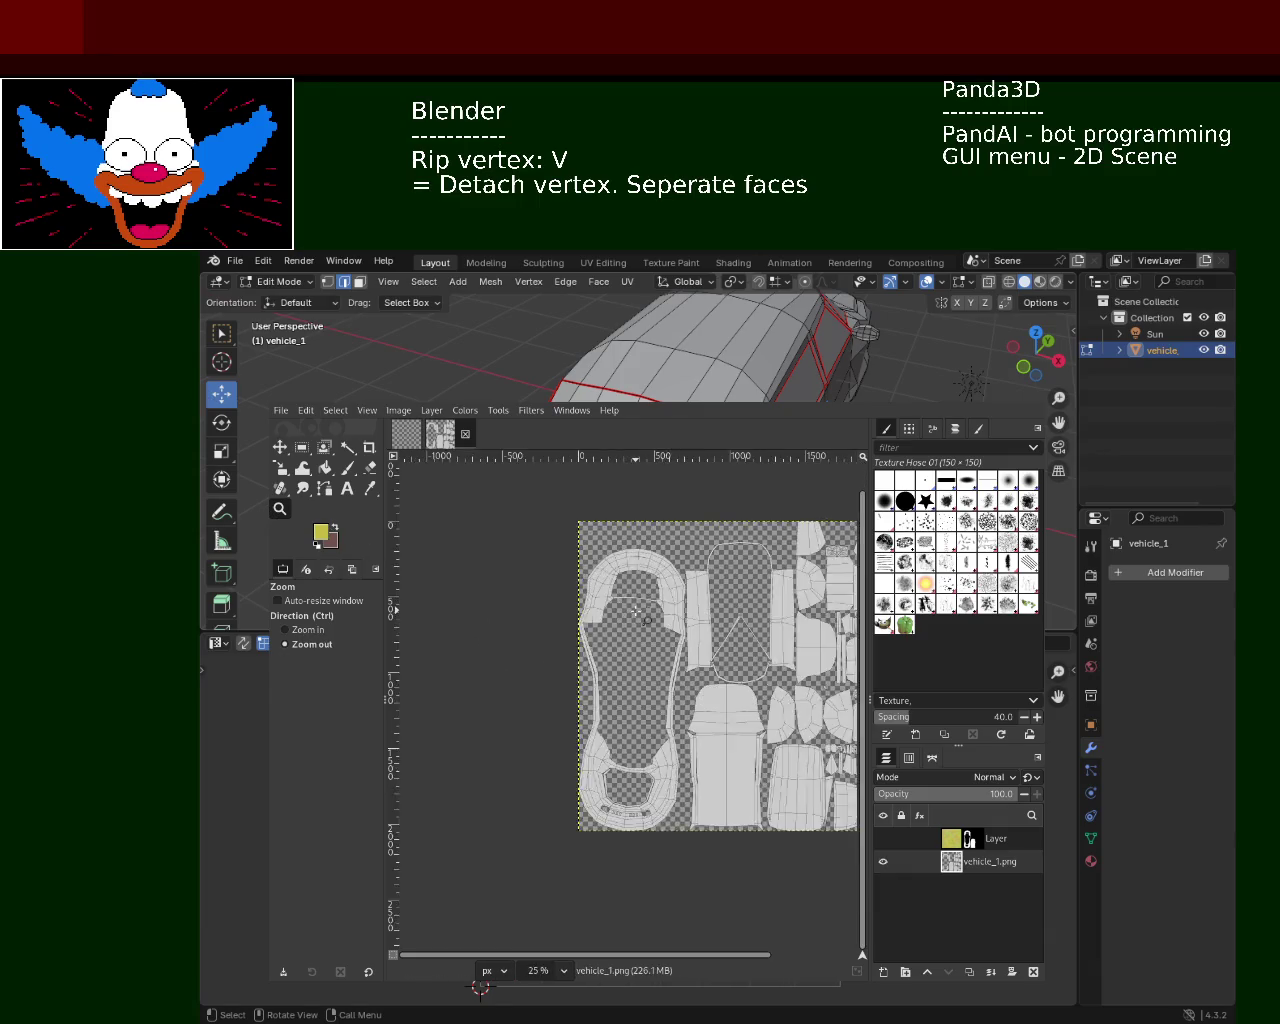
{"action": "left_click", "coordinate": [636, 611], "text": "ctrl"}
Zoom to 100% on the roof piece, then move the GIMP window aside to uncover Blender
{"action": "left_click", "coordinate": [620, 609], "text": "ctrl"}
{"action": "left_click", "coordinate": [597, 606]}
{"action": "left_click", "coordinate": [597, 606]}
{"action": "left_click", "coordinate": [530, 680], "text": "ctrl"}
{"action": "left_click", "coordinate": [530, 680], "text": "ctrl"}
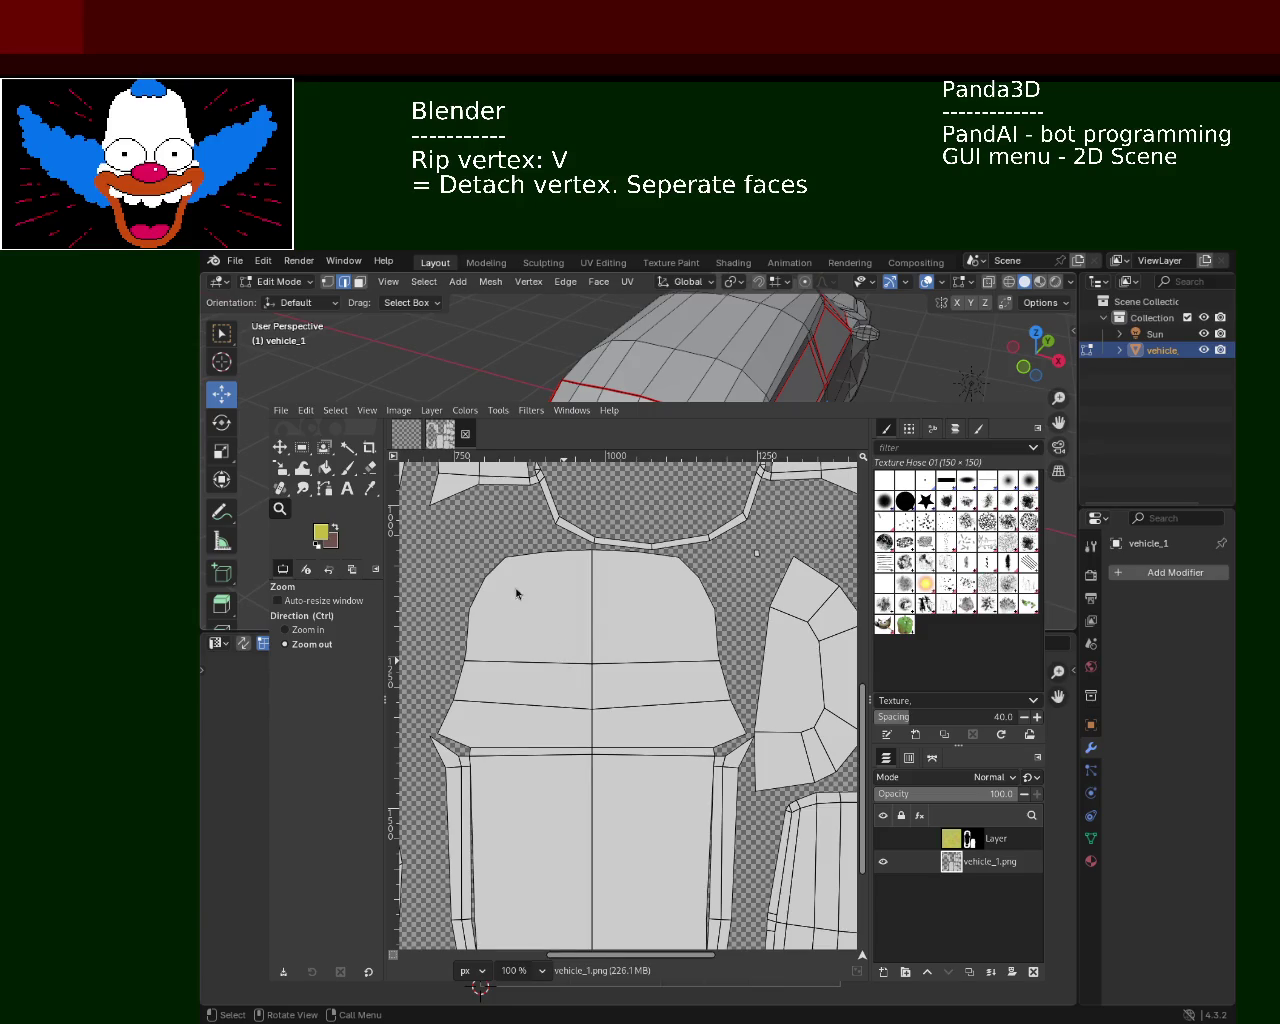
{"action": "left_click_drag", "start_coordinate": [605, 652], "coordinate": [1275, 588], "text": "alt"}
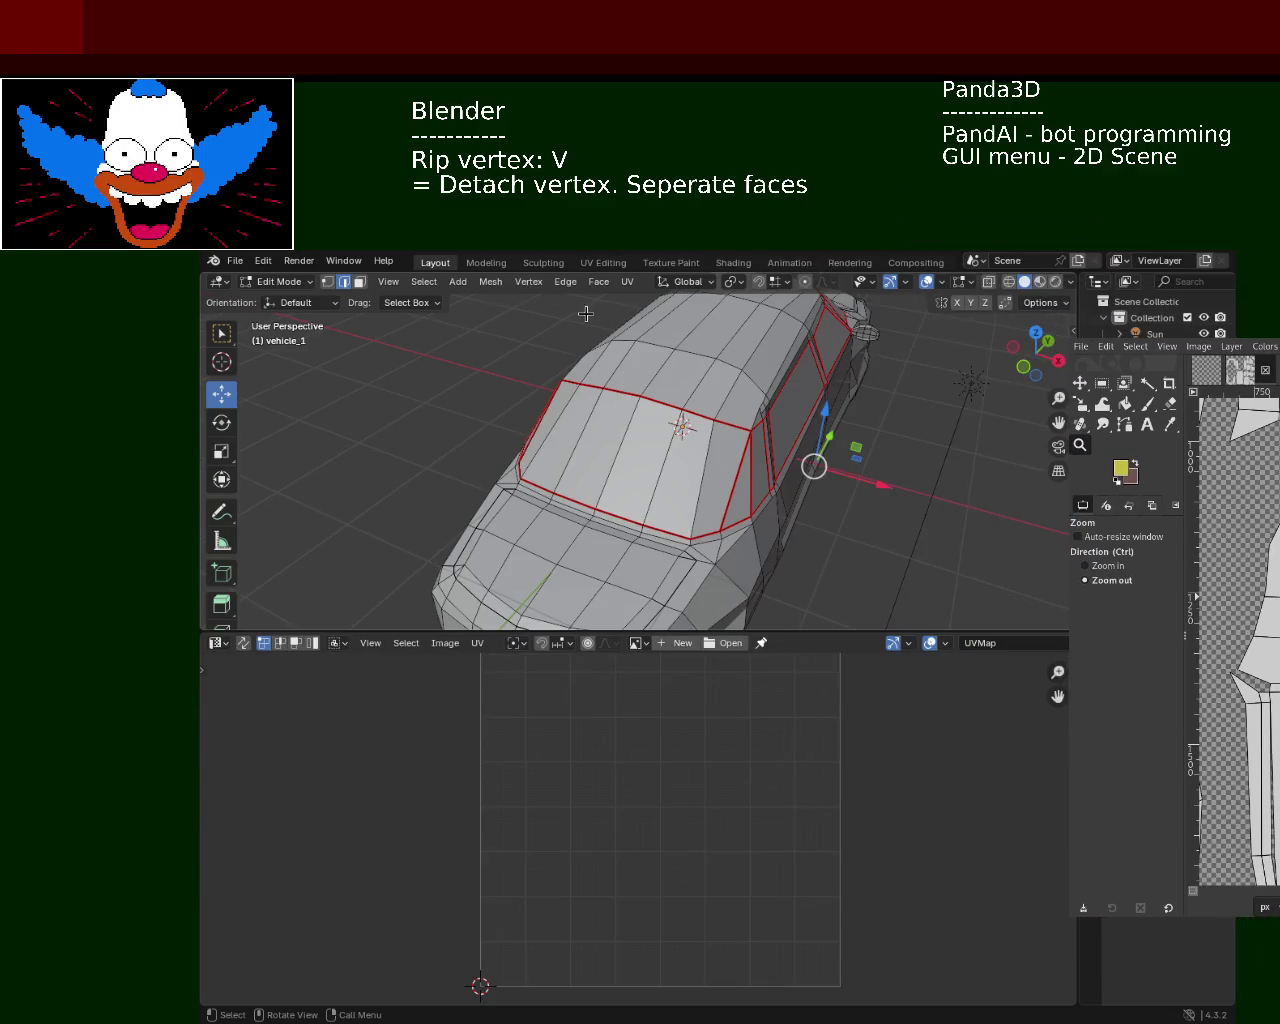
Select the entire vehicle_1 mesh and unwrap it with Smart UV Project
{"action": "key", "text": "a"}
{"action": "left_click", "coordinate": [627, 281]}
{"action": "mouse_move", "coordinate": [700, 300]}
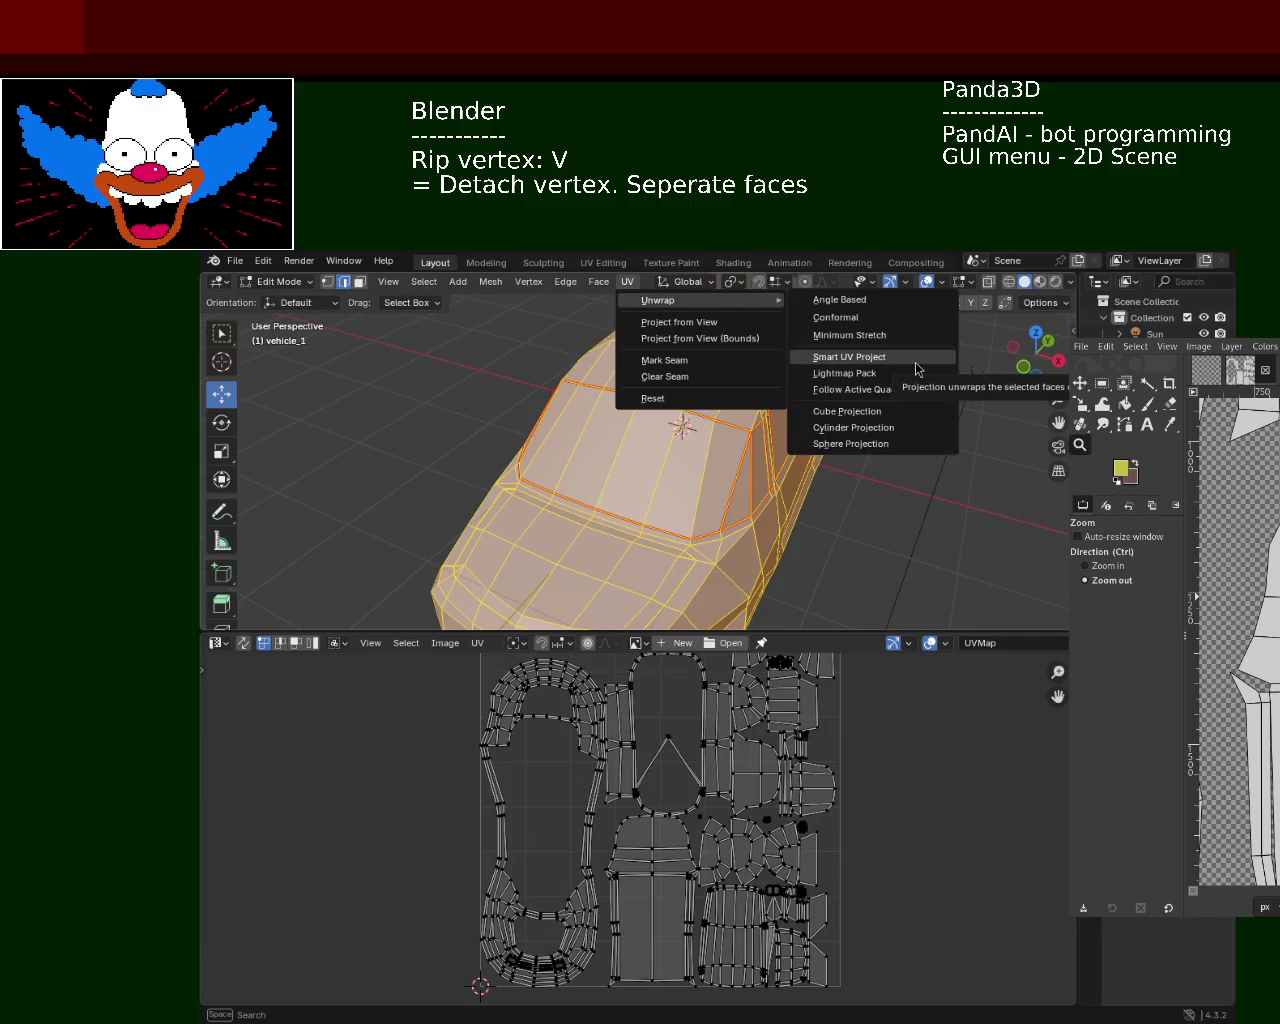
{"action": "left_click", "coordinate": [915, 366]}
{"action": "left_click", "coordinate": [880, 515]}
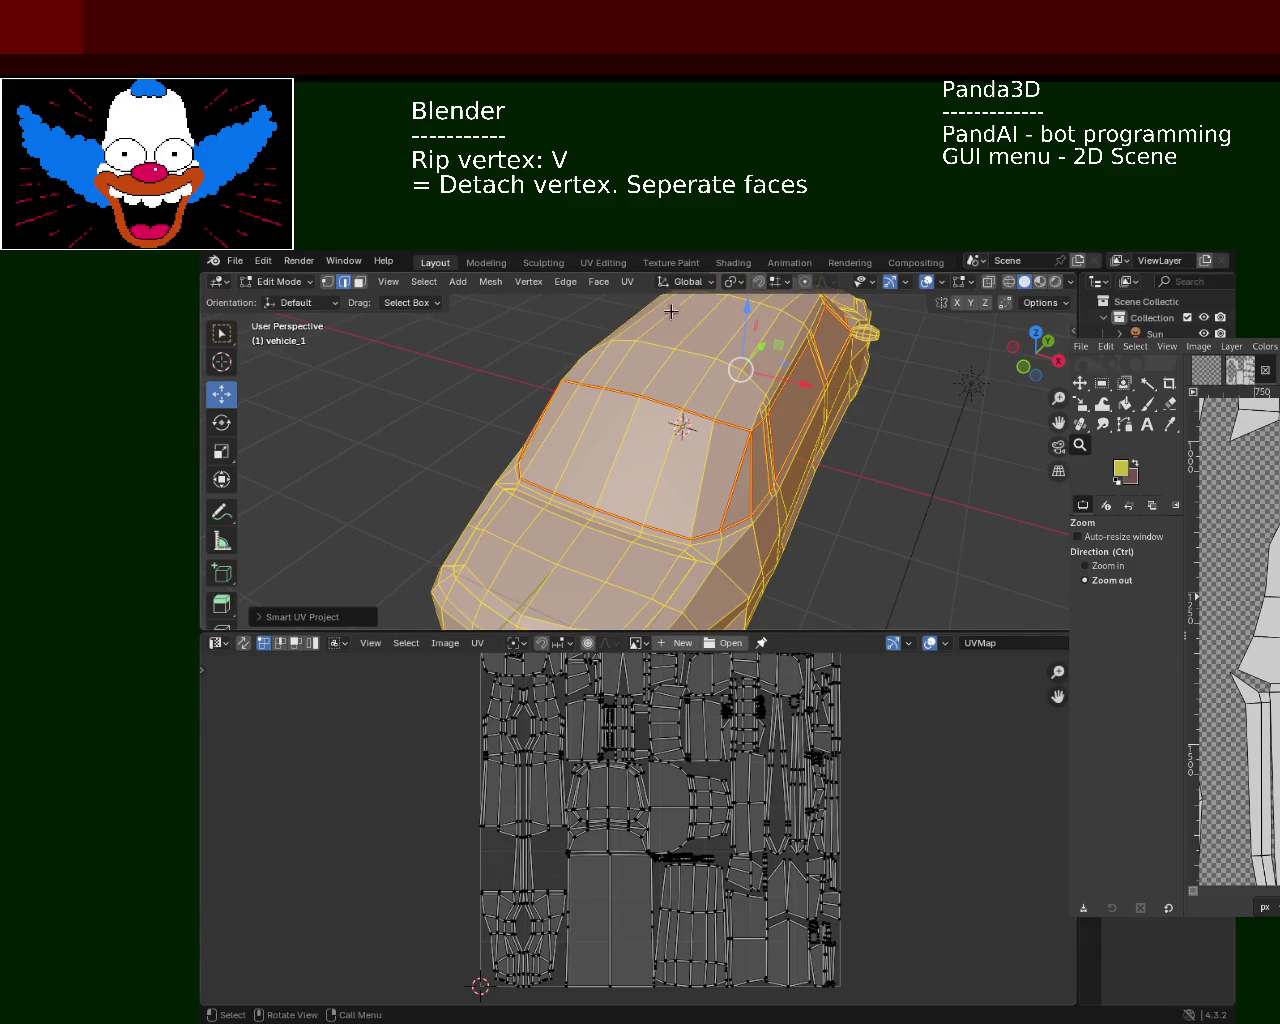
Re-unwrap the mesh with Minimum Stretch and enlarge the UV editor over the 3D view
{"action": "left_click", "coordinate": [627, 281]}
{"action": "mouse_move", "coordinate": [700, 300]}
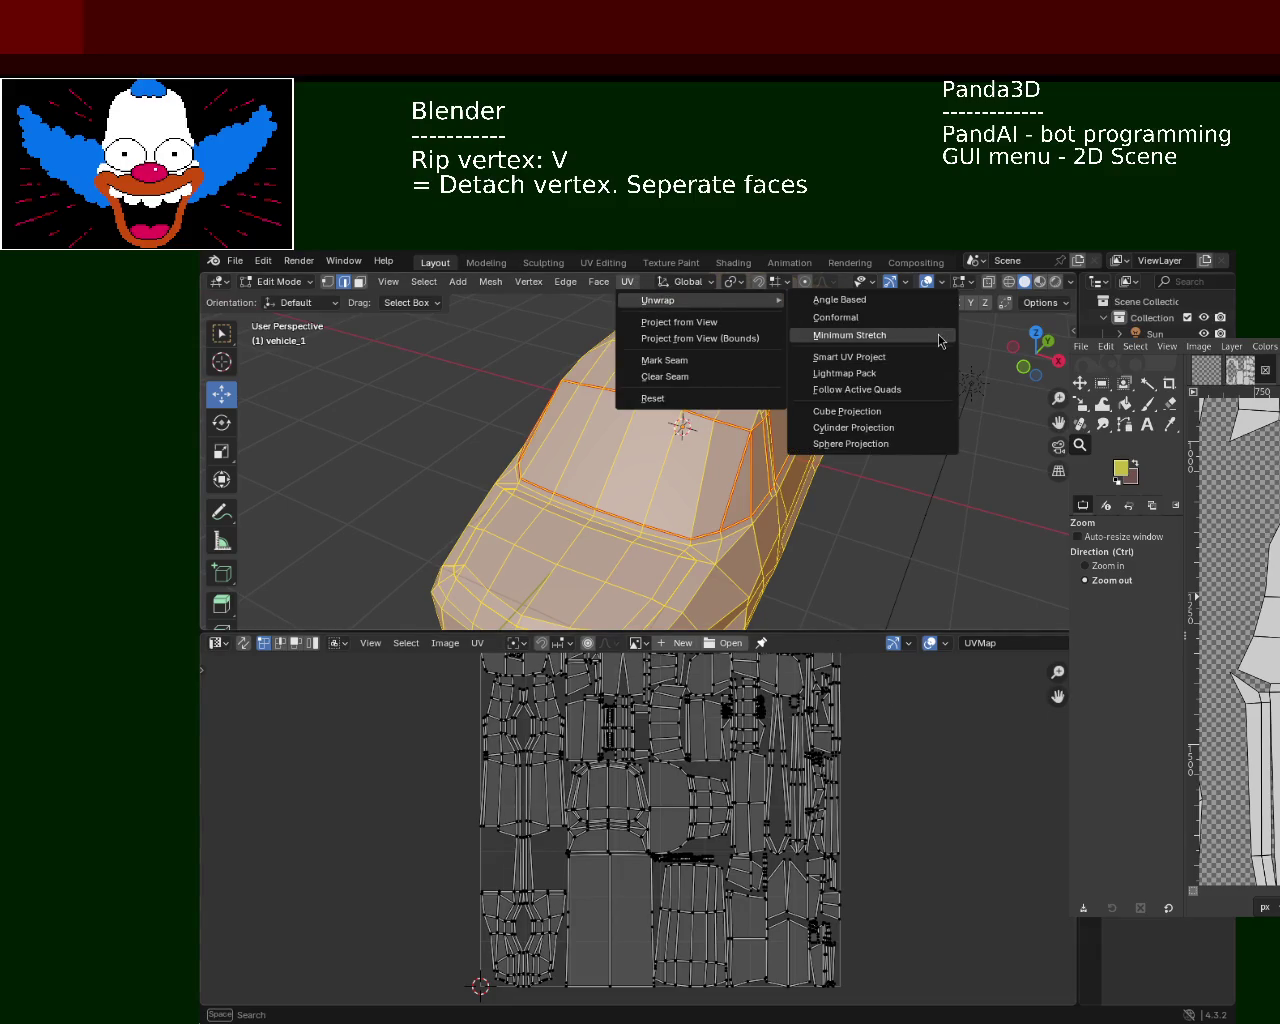
{"action": "left_click", "coordinate": [938, 334]}
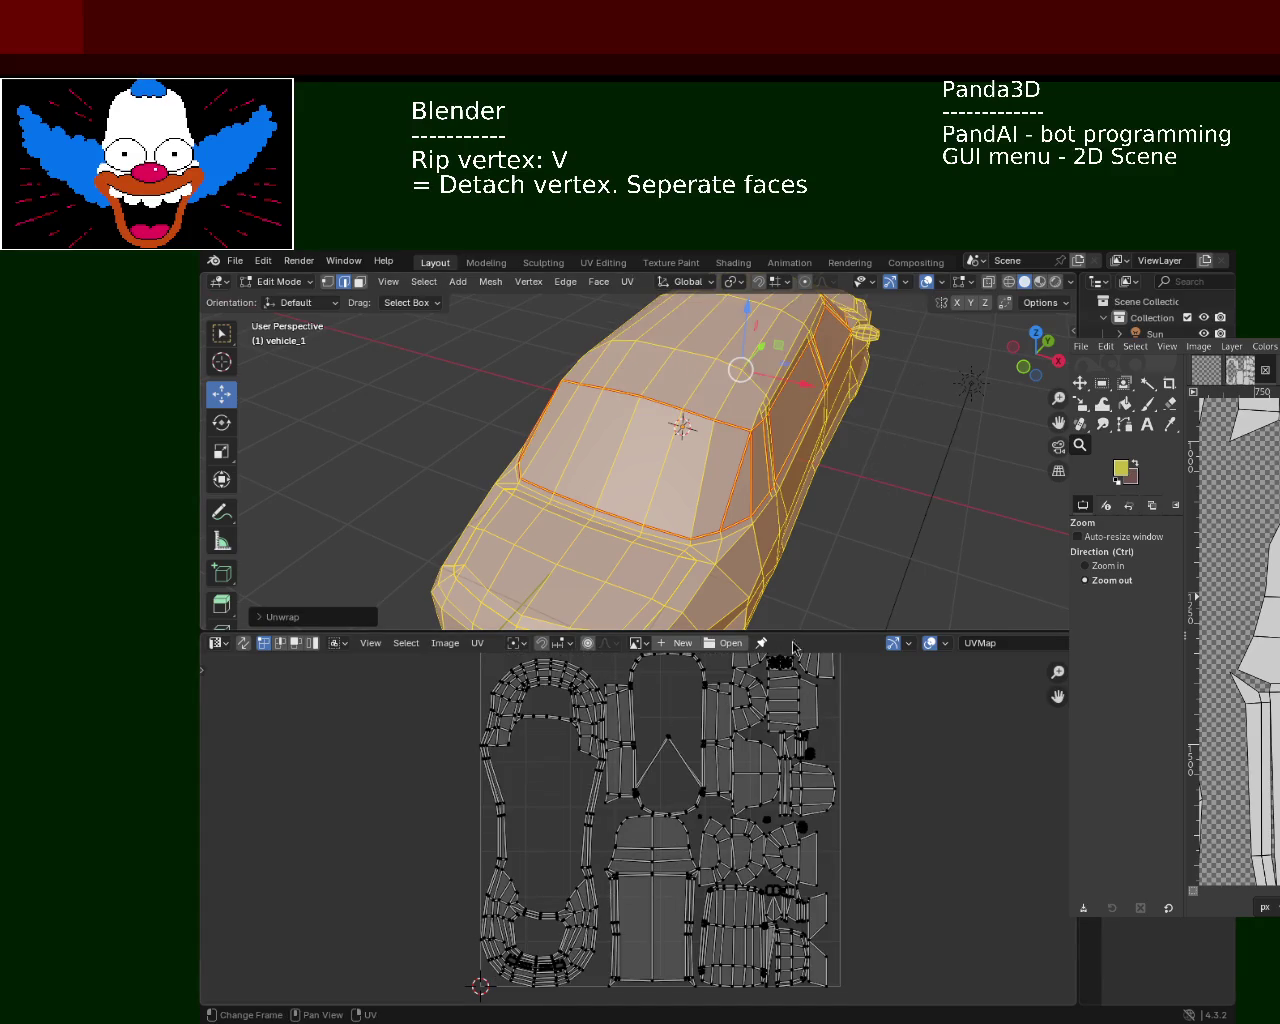
{"action": "left_click_drag", "start_coordinate": [793, 632], "coordinate": [793, 352]}
{"action": "scroll", "coordinate": [791, 417], "scroll_direction": "up", "scroll_amount": 2}
{"action": "scroll", "coordinate": [631, 409], "scroll_direction": "up", "scroll_amount": 2}
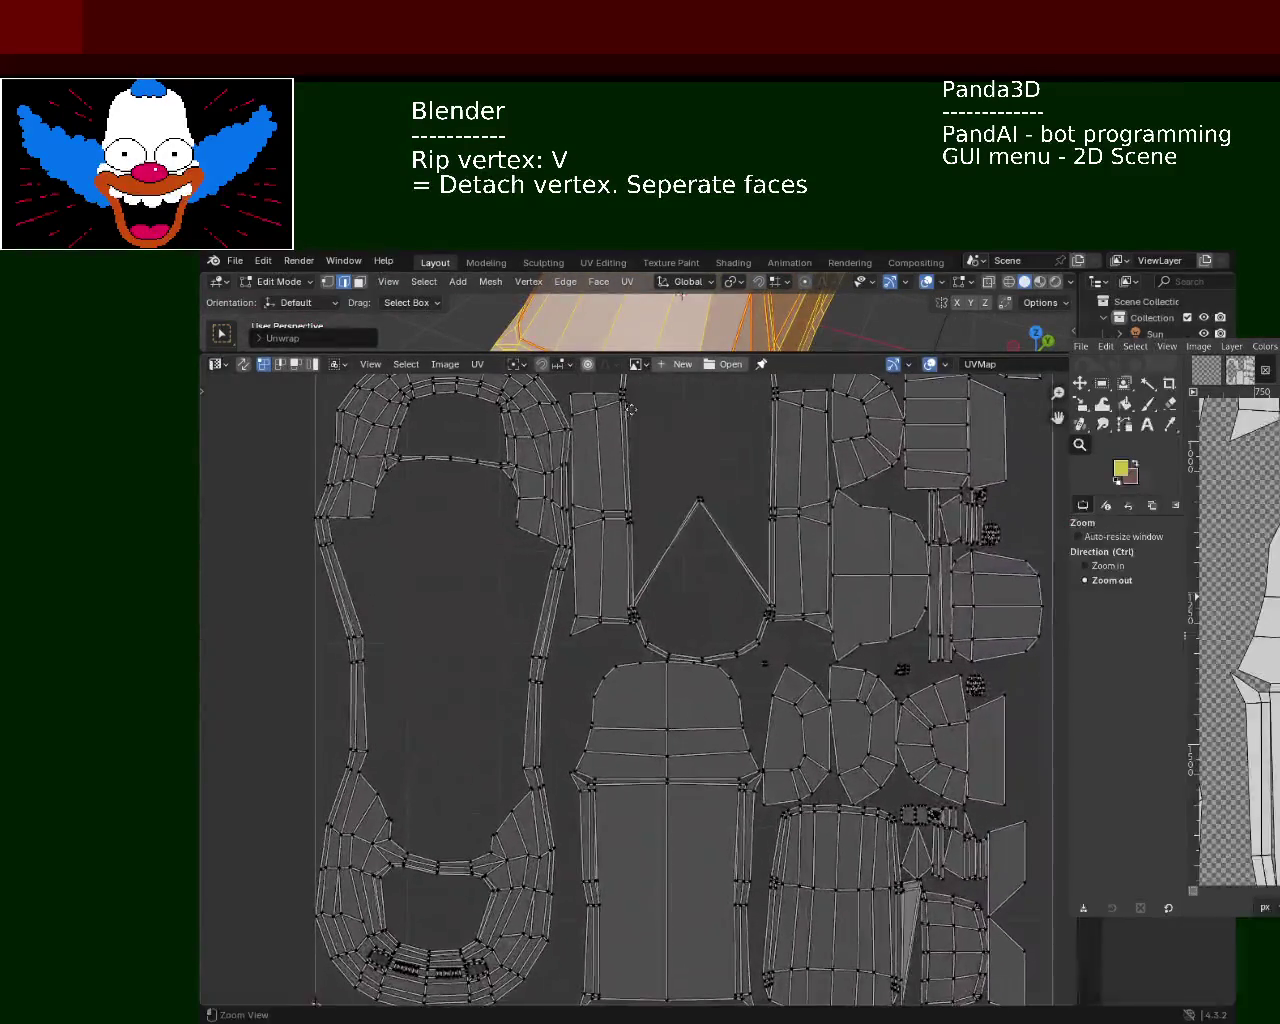
Zoom in on the triangle UV island, then fit the whole UV square in view
{"action": "middle_click_drag", "start_coordinate": [631, 409], "coordinate": [640, 352]}
{"action": "scroll", "coordinate": [640, 400], "scroll_direction": "up", "scroll_amount": 2}
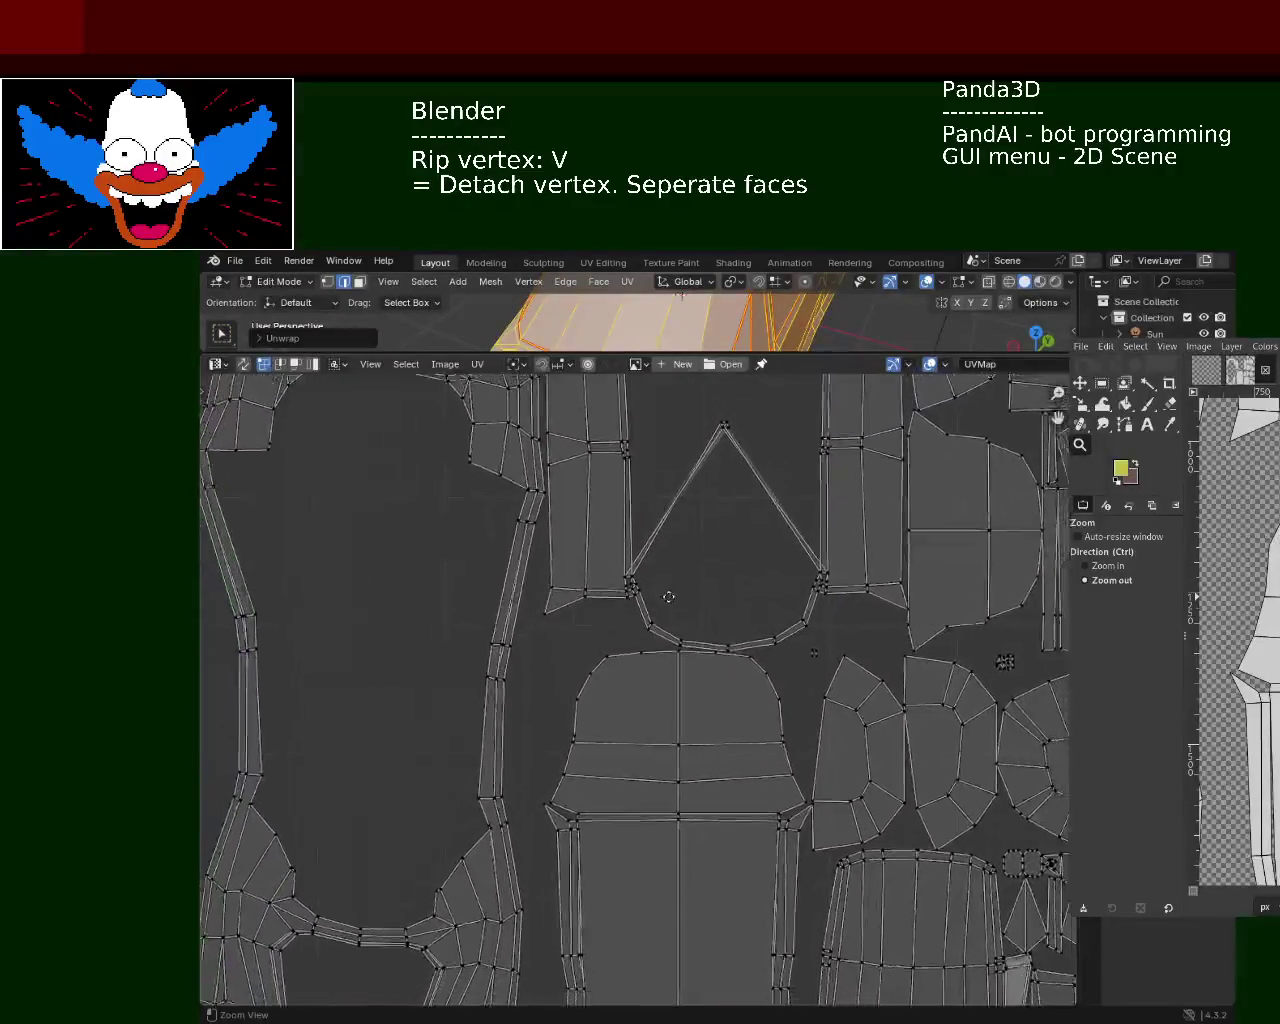
{"action": "scroll", "coordinate": [668, 596], "scroll_direction": "down", "scroll_amount": 1}
{"action": "scroll", "coordinate": [680, 620], "scroll_direction": "down", "scroll_amount": 1}
{"action": "scroll", "coordinate": [720, 700], "scroll_direction": "down", "scroll_amount": 1}
{"action": "scroll", "coordinate": [764, 781], "scroll_direction": "down", "scroll_amount": 1}
{"action": "scroll", "coordinate": [764, 781], "scroll_direction": "up", "scroll_amount": 1}
{"action": "scroll", "coordinate": [740, 830], "scroll_direction": "down", "scroll_amount": 1}
{"action": "scroll", "coordinate": [700, 900], "scroll_direction": "up", "scroll_amount": 1}
{"action": "scroll", "coordinate": [660, 985], "scroll_direction": "up", "scroll_amount": 1}
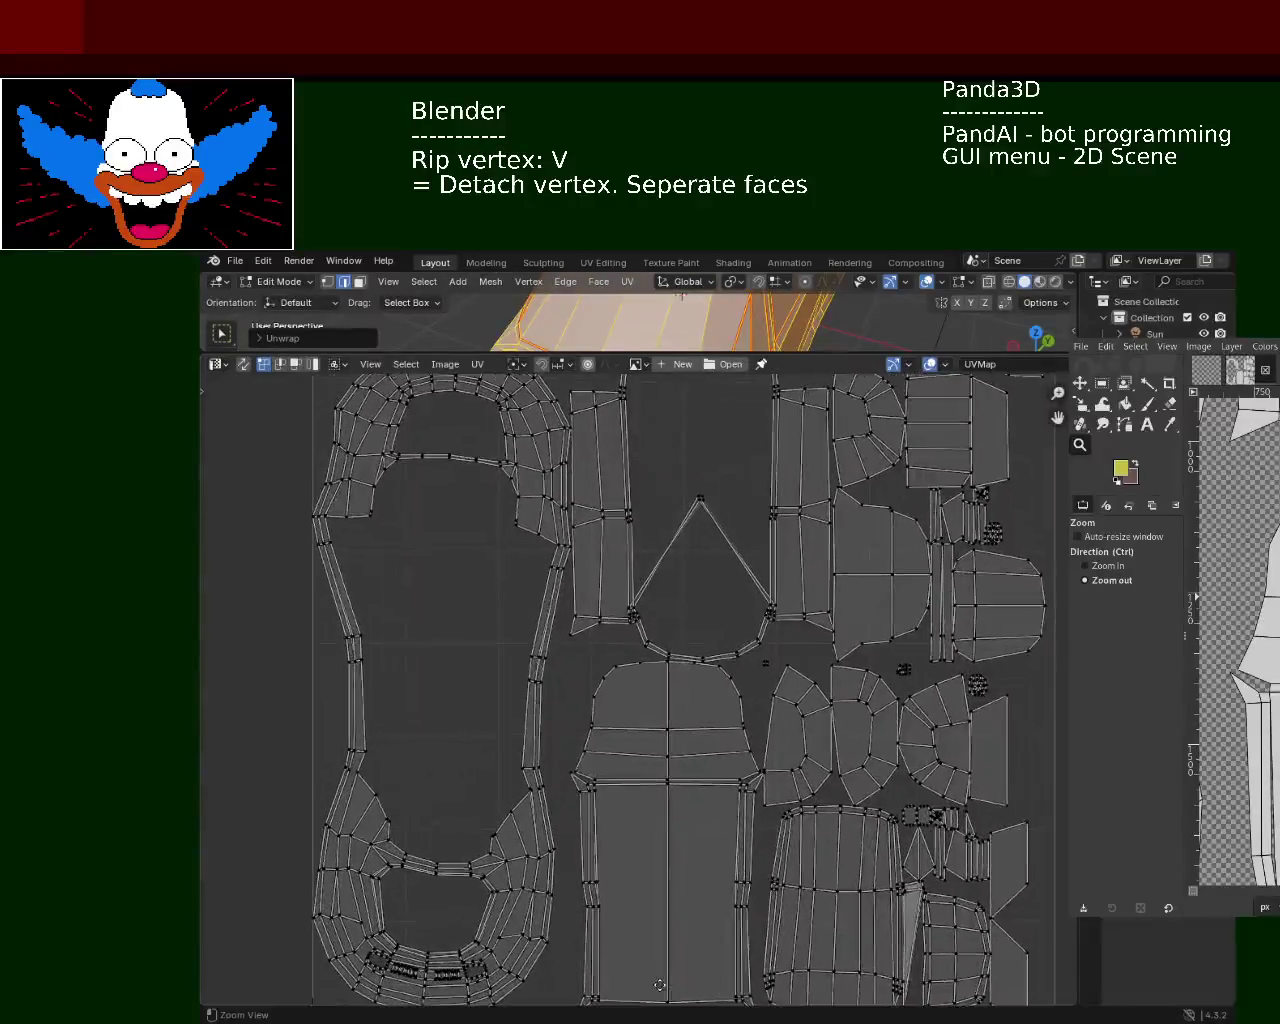
{"action": "middle_click_drag", "start_coordinate": [660, 985], "coordinate": [700, 489], "text": "ctrl"}
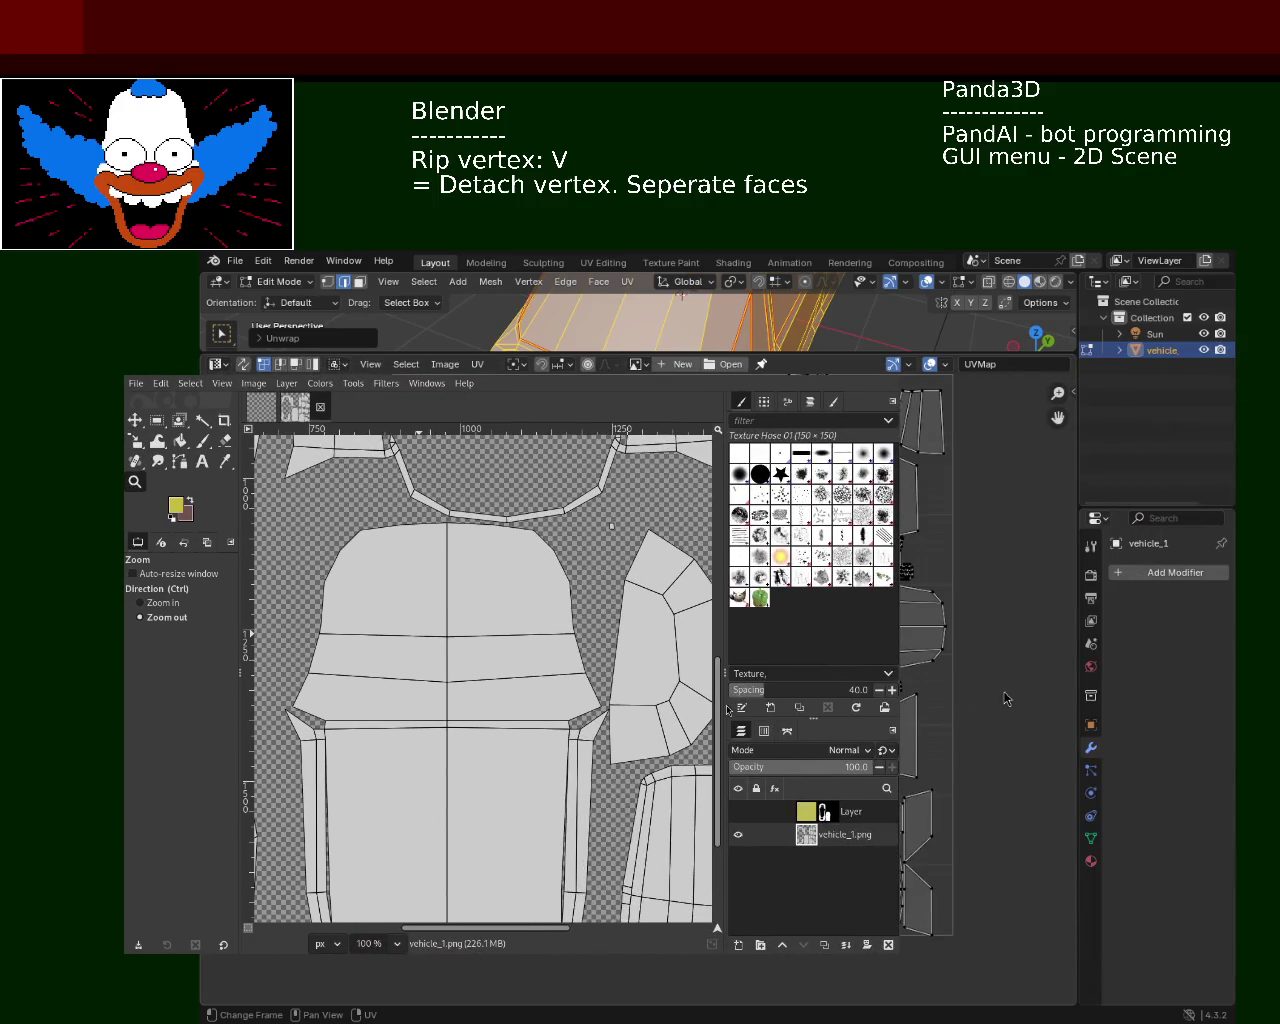
Zoom onto the roof piece, then set Fuzzy Select to exclude transparent areas with threshold 255
{"action": "left_click_drag", "start_coordinate": [498, 605], "coordinate": [558, 765]}
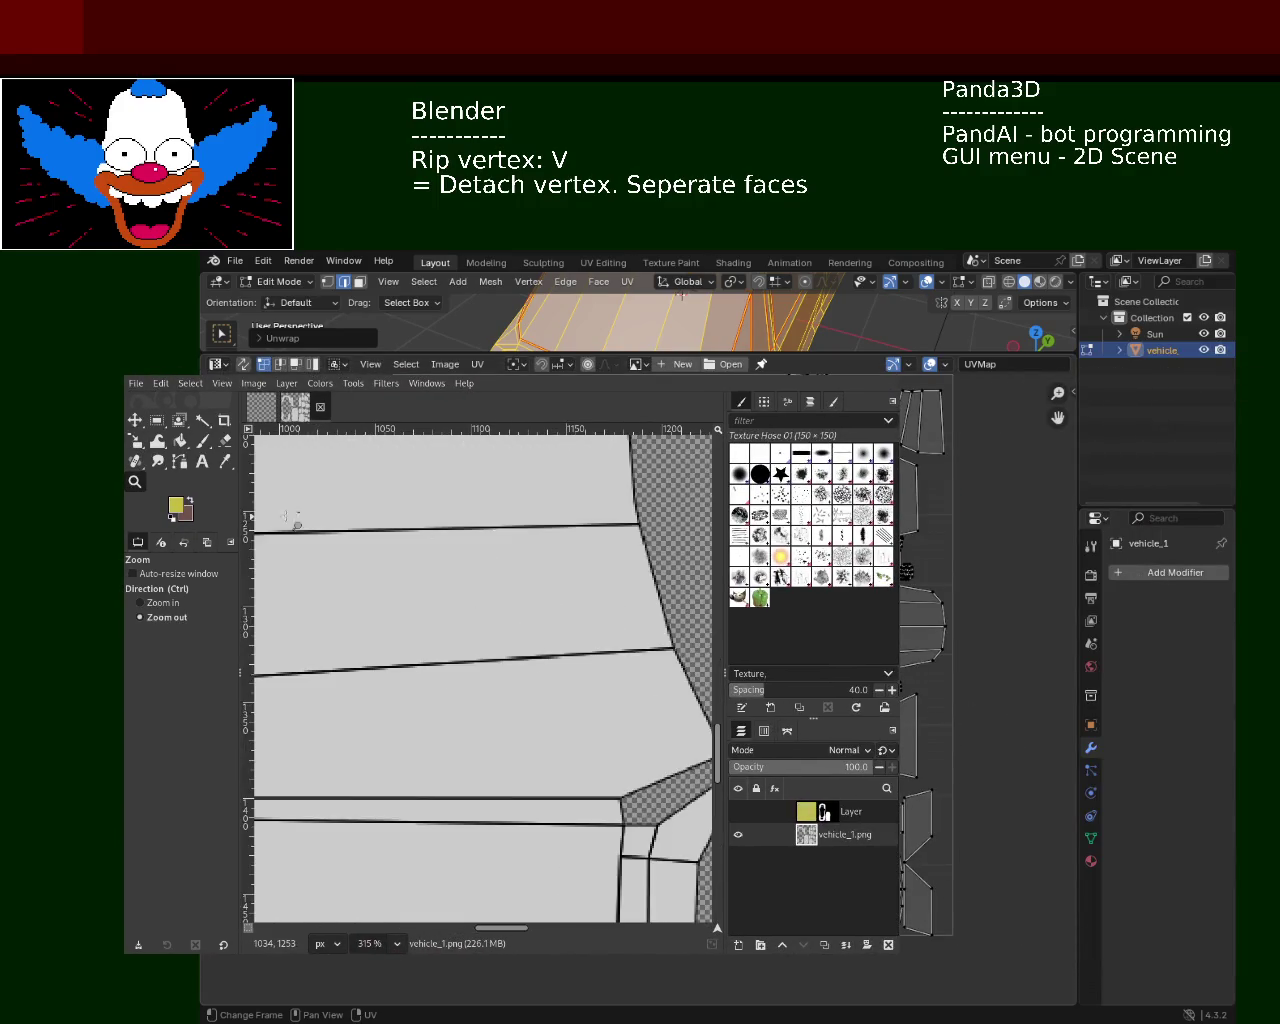
{"action": "scroll", "coordinate": [477, 563], "scroll_direction": "down", "scroll_amount": 2, "text": "ctrl"}
{"action": "scroll", "coordinate": [477, 563], "scroll_direction": "down", "scroll_amount": 4, "text": "ctrl"}
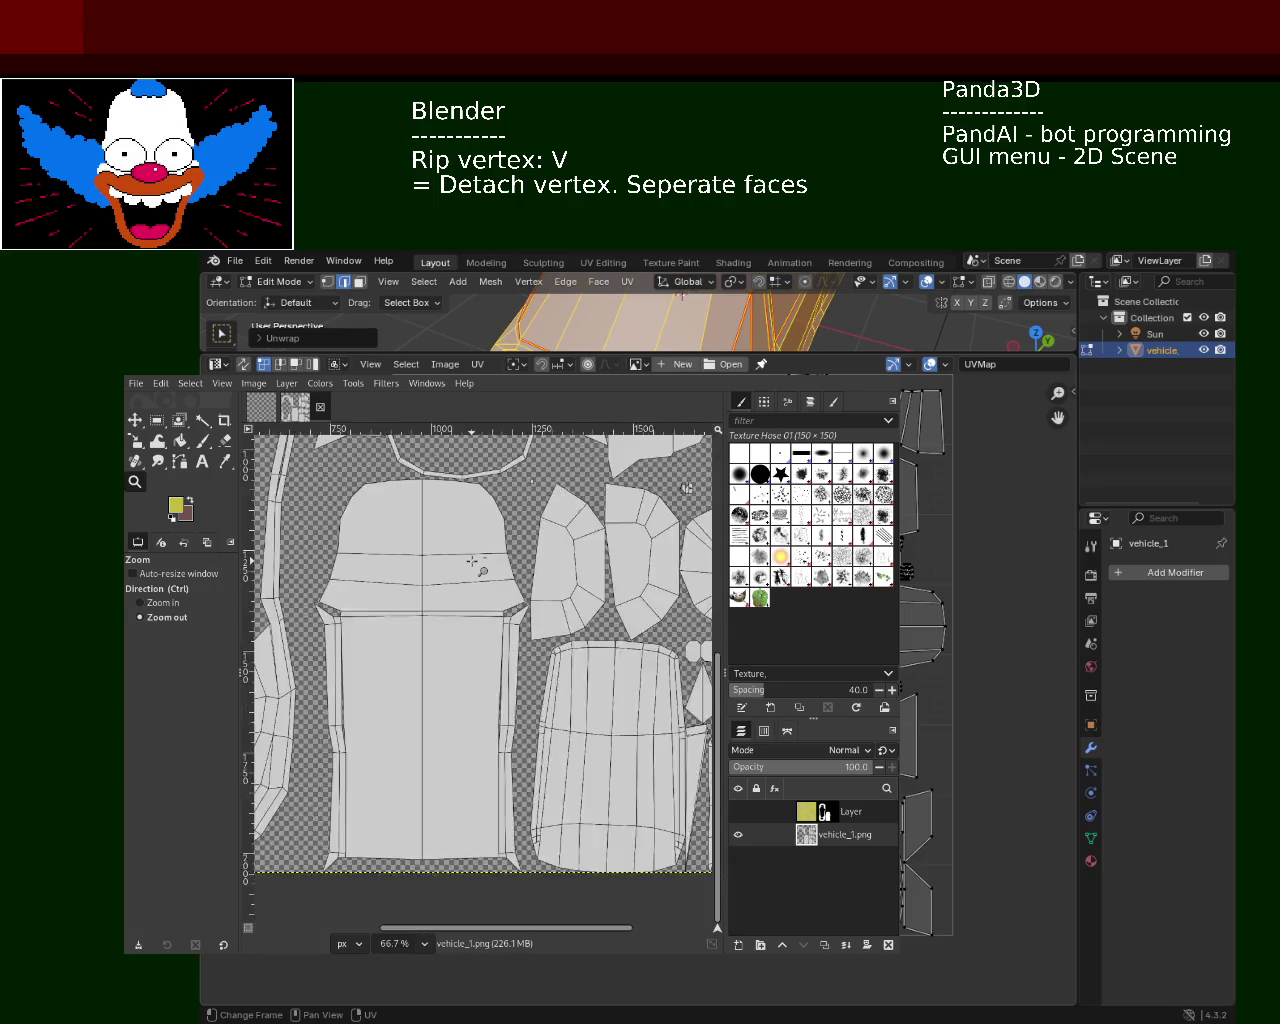
{"action": "scroll", "coordinate": [472, 562], "scroll_direction": "down", "scroll_amount": 4, "text": "ctrl"}
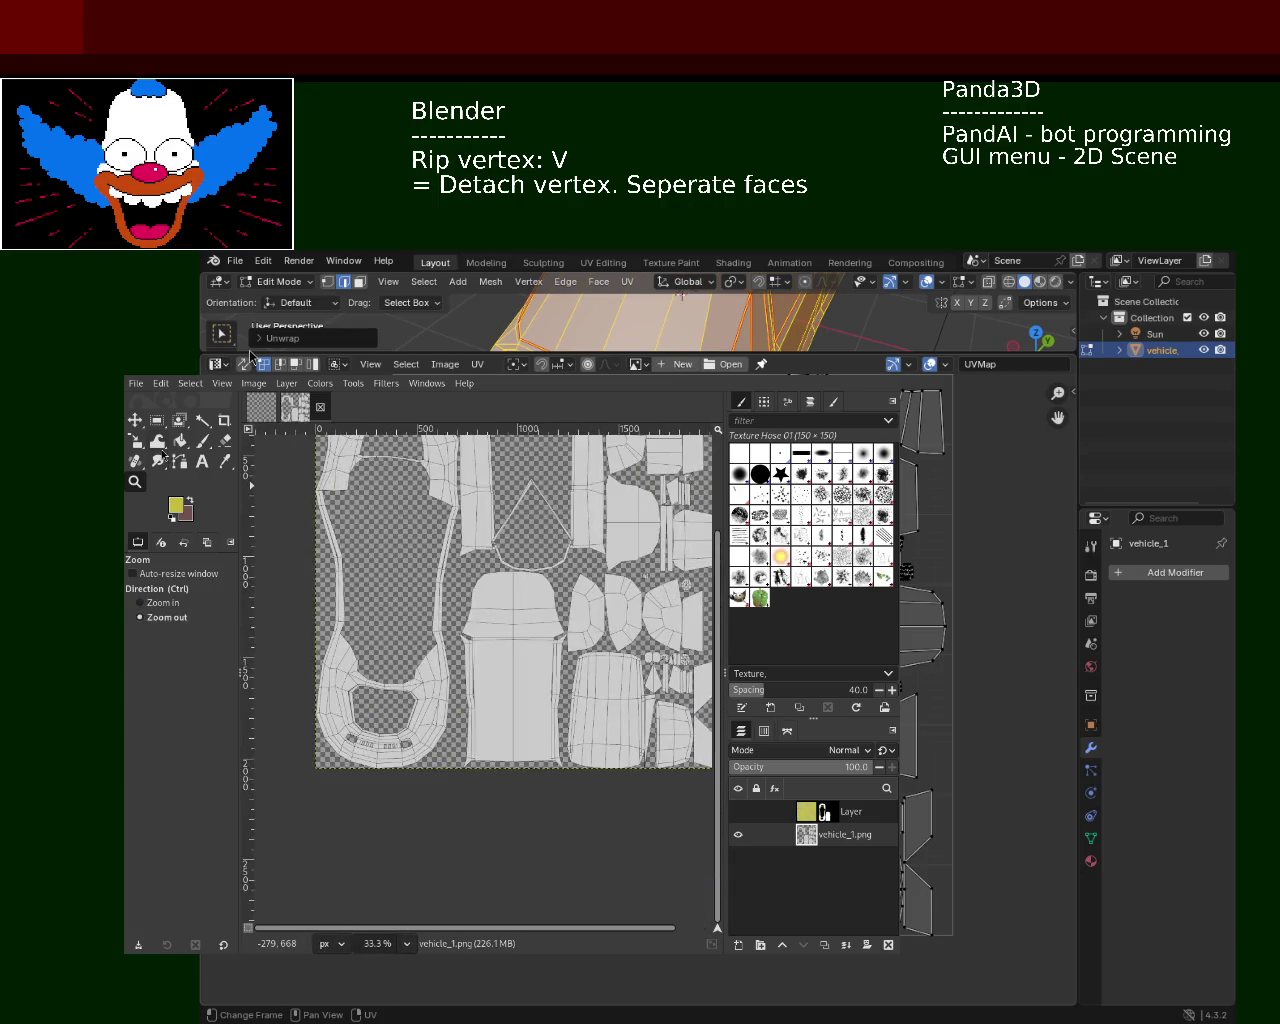
{"action": "left_click", "coordinate": [202, 420]}
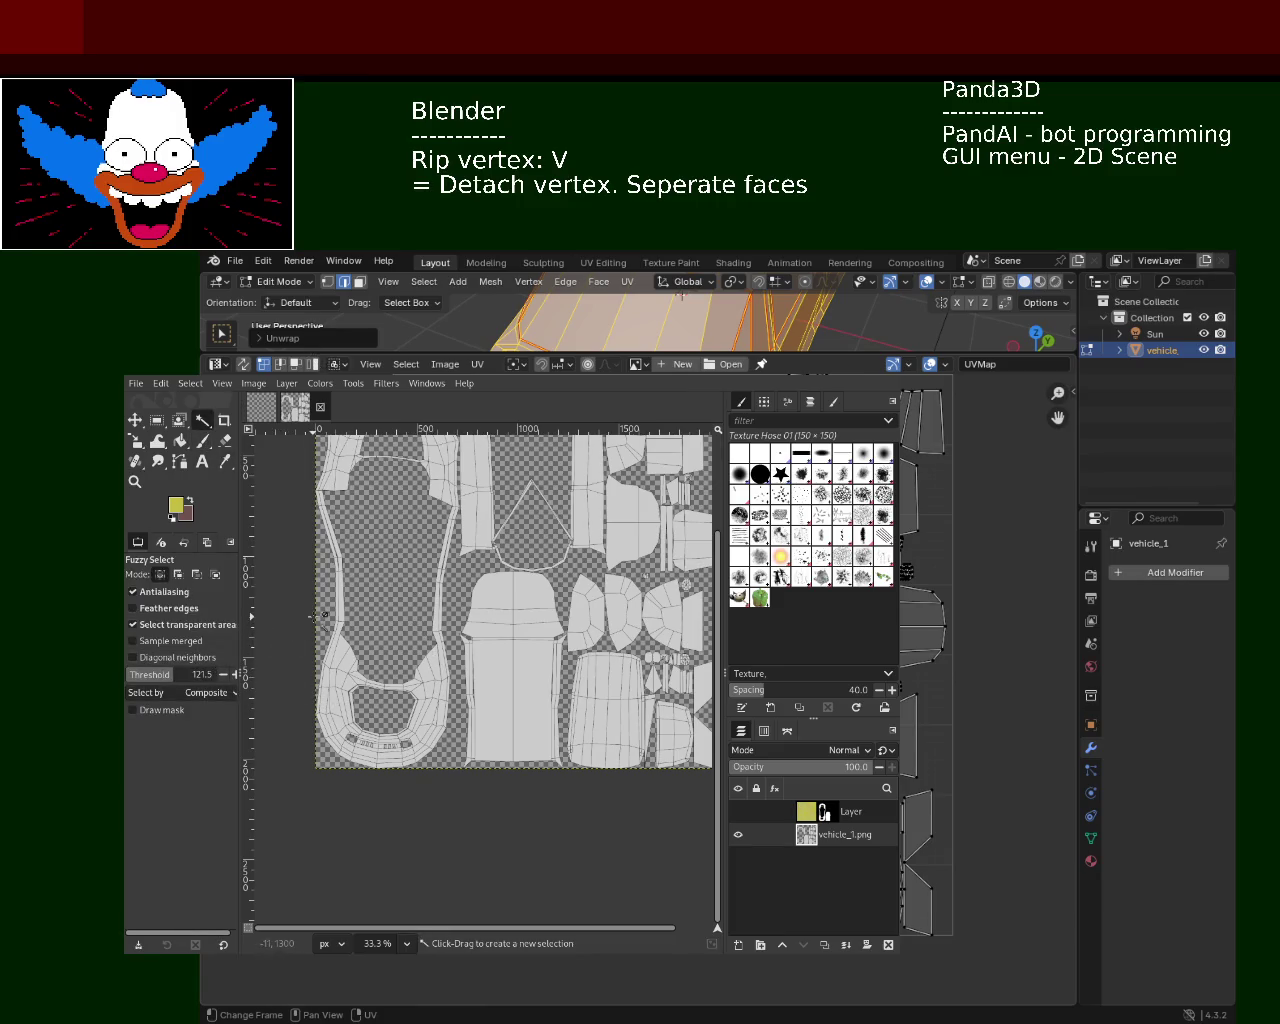
{"action": "left_click", "coordinate": [211, 628]}
{"action": "left_click", "coordinate": [376, 658], "text": "ctrl"}
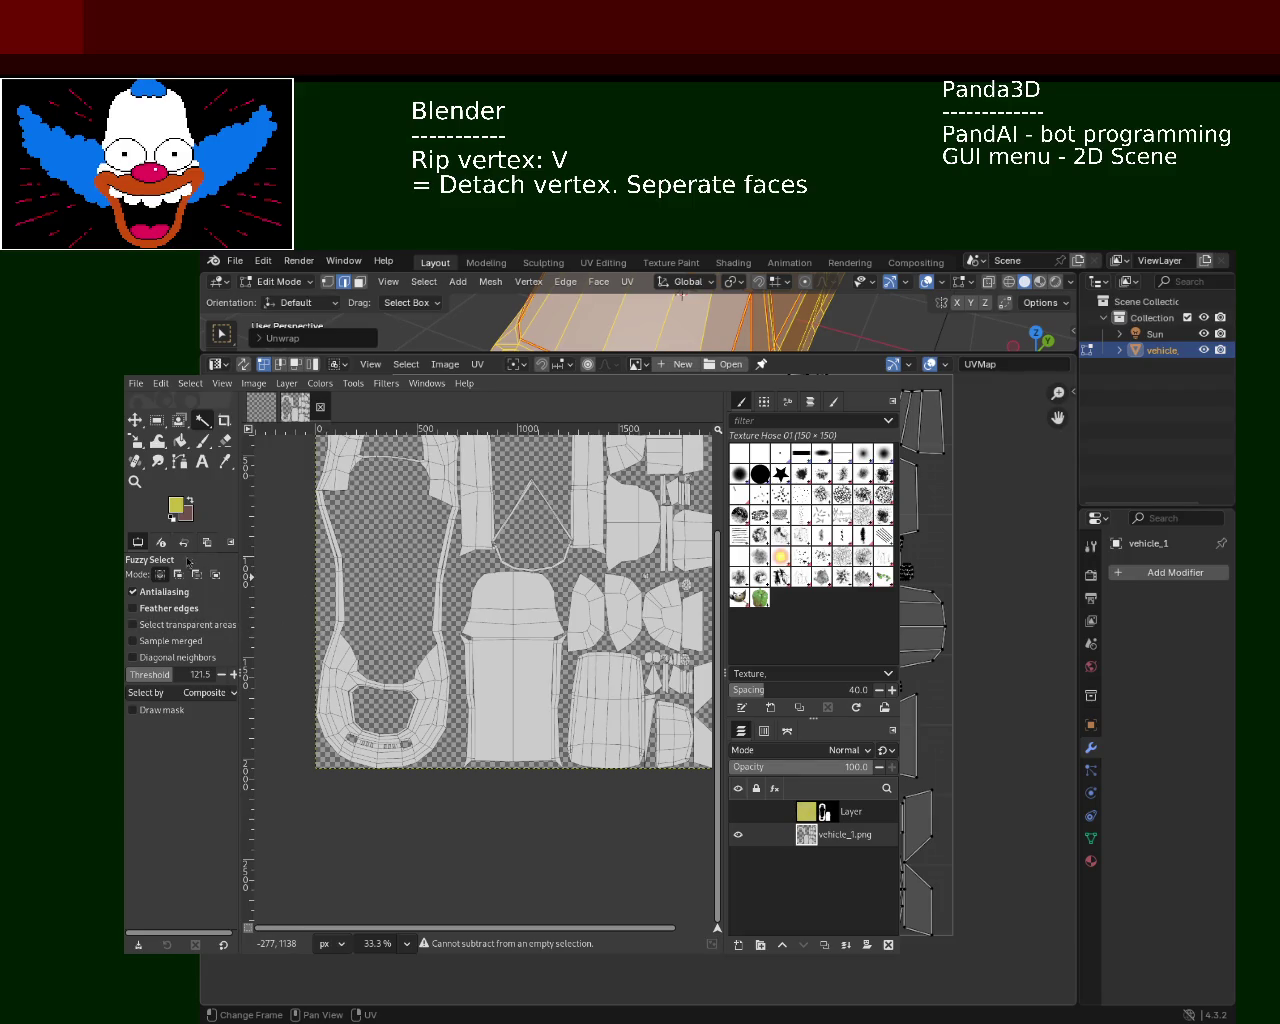
{"action": "left_click_drag", "start_coordinate": [215, 675], "coordinate": [245, 681]}
Select the large left UV piece and re-centre the whole texture in view
{"action": "left_click", "coordinate": [428, 703]}
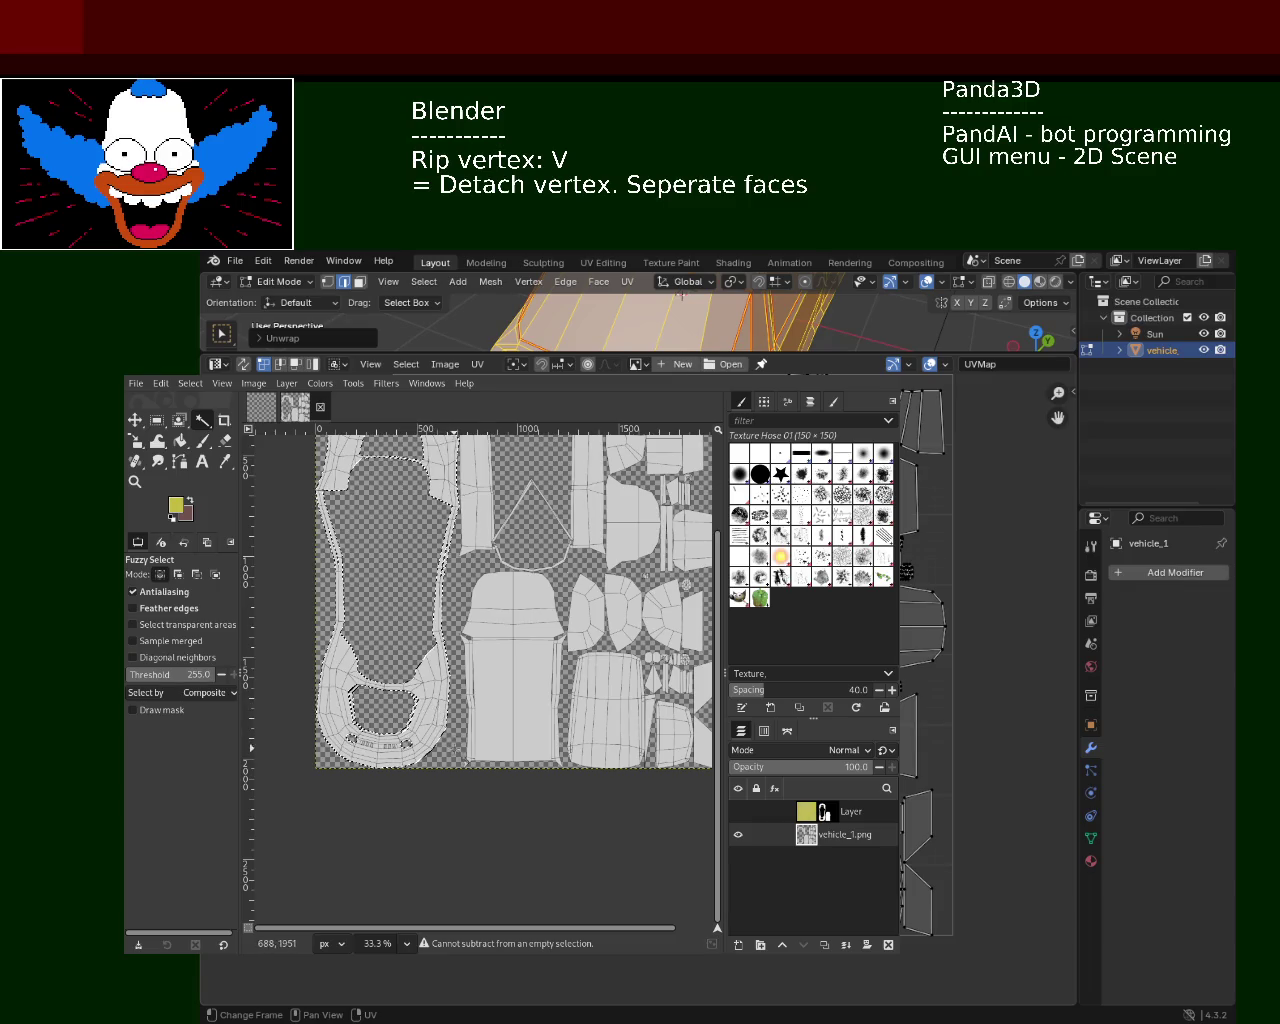
{"action": "left_click", "coordinate": [135, 481]}
{"action": "left_click", "coordinate": [354, 705], "text": "ctrl"}
{"action": "left_click", "coordinate": [277, 750]}
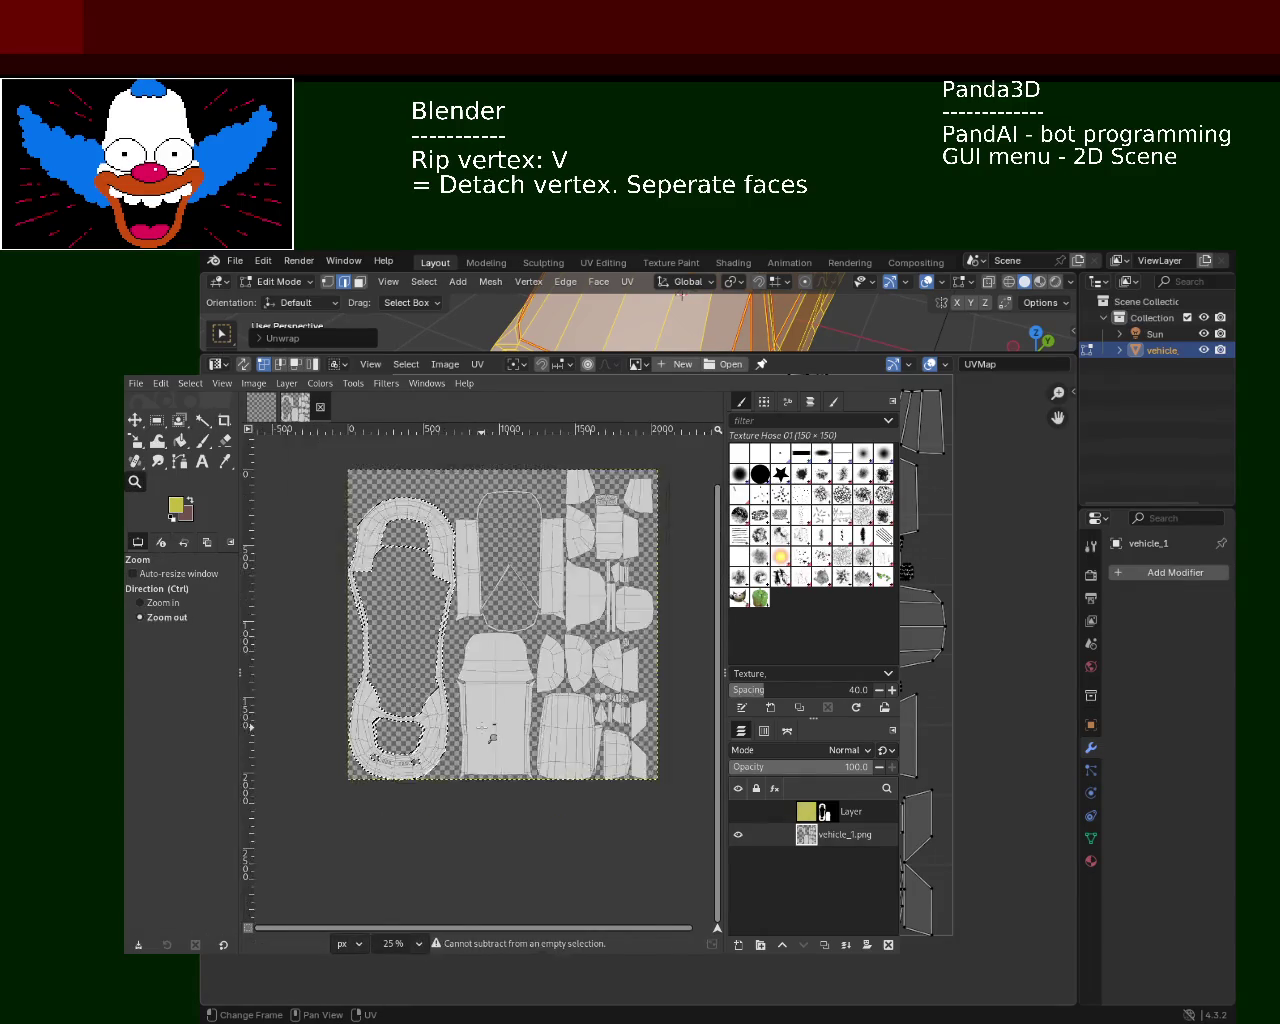
{"action": "left_click", "coordinate": [422, 727]}
{"action": "left_click", "coordinate": [483, 702], "text": "ctrl"}
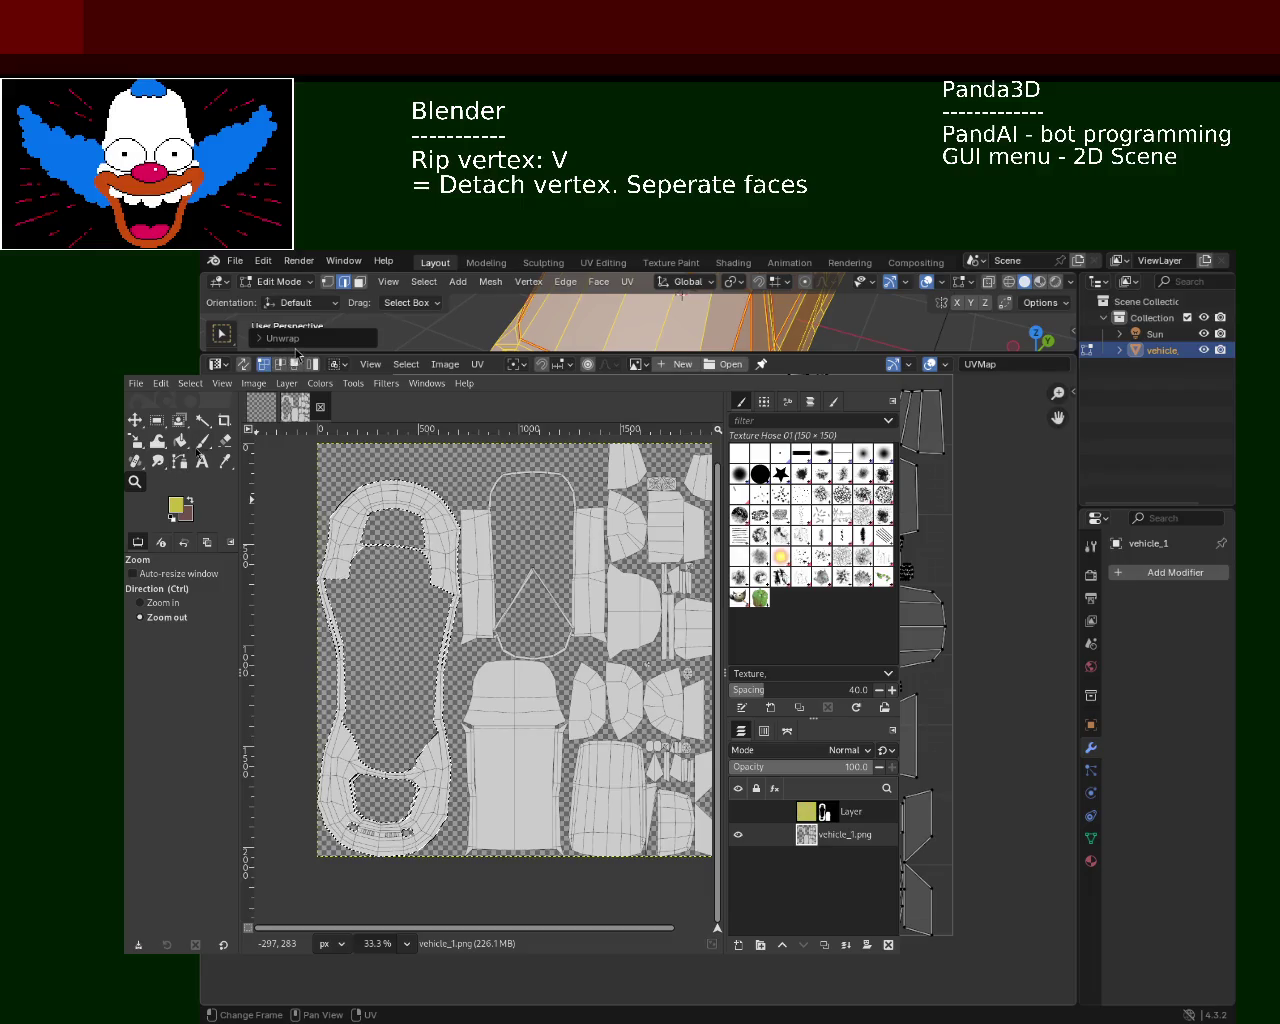
Fuzzy-select the tall centre island with its right-hand neighbours and anchor the floating selection
{"action": "left_click", "coordinate": [204, 421]}
{"action": "left_click", "coordinate": [557, 772]}
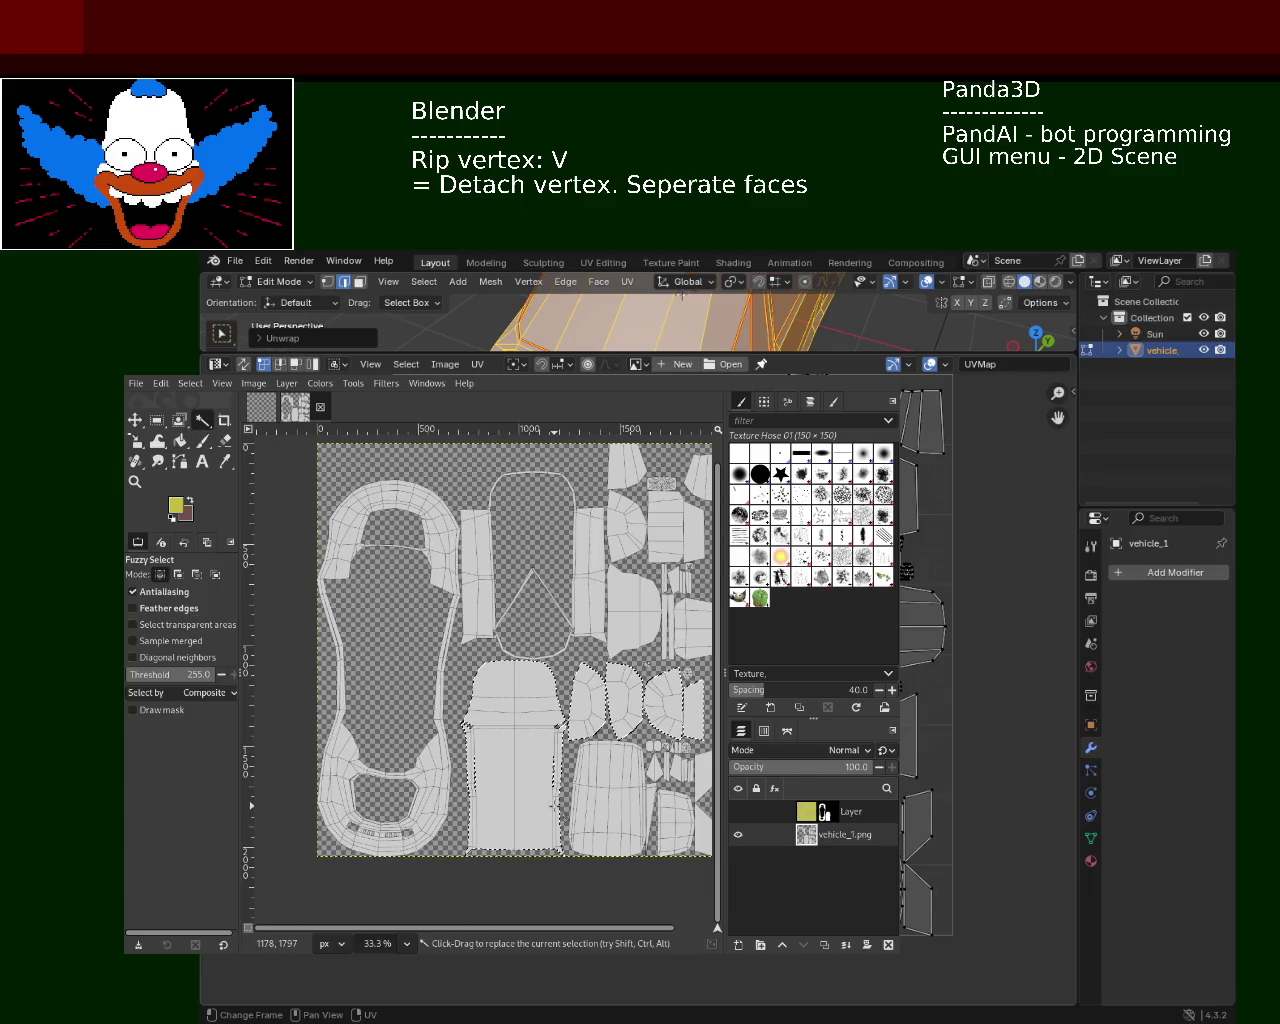
{"action": "left_click", "coordinate": [507, 585]}
{"action": "left_click", "coordinate": [536, 686]}
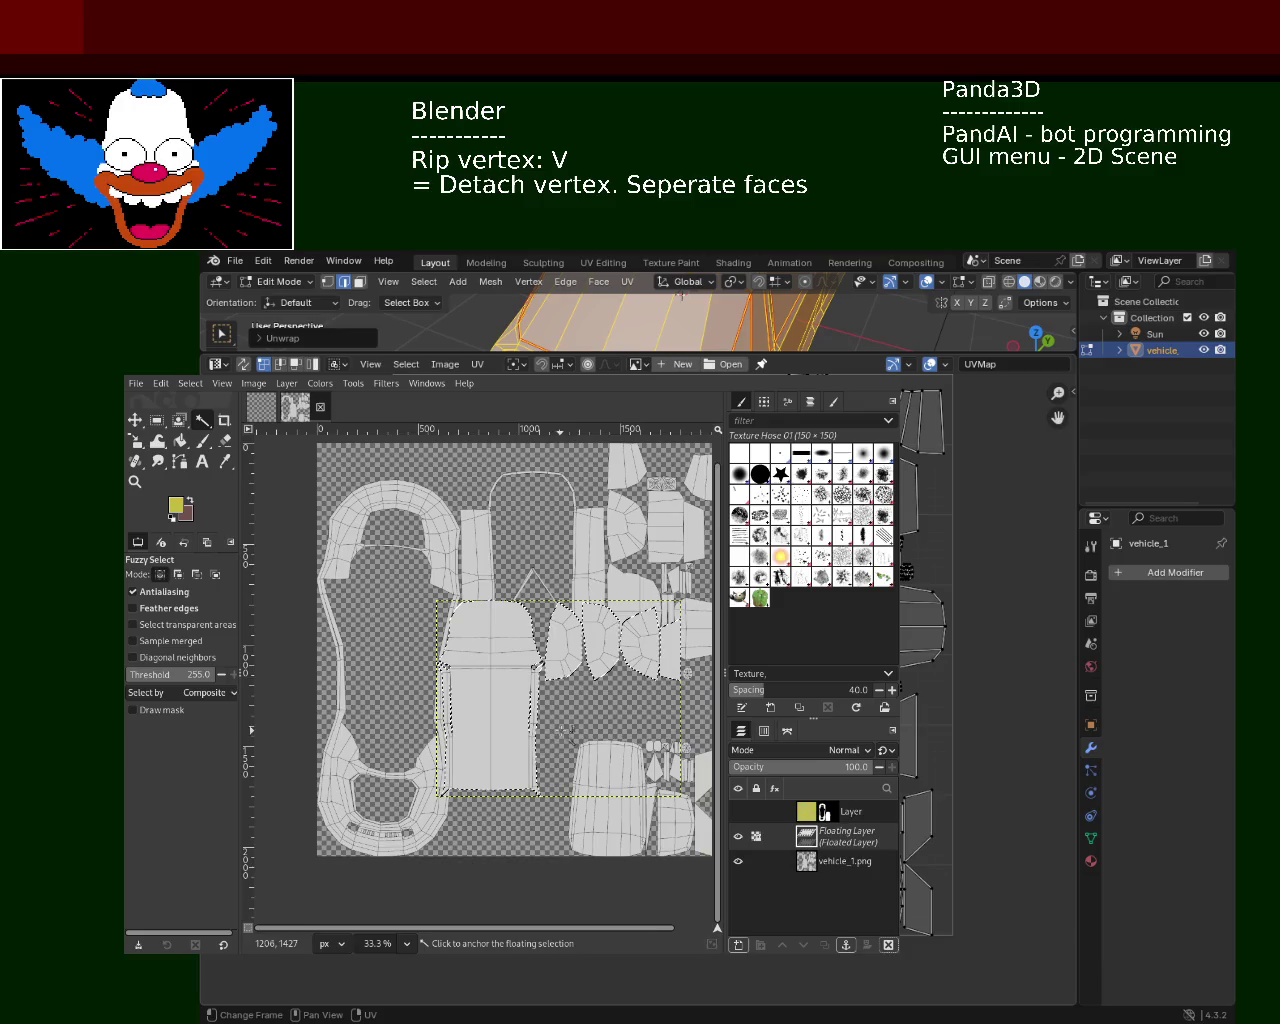
{"action": "left_click", "coordinate": [600, 758]}
{"action": "key", "text": "z"}
Zoom in to check the selection's seams, zoom back out, and place Blender's UV layout beside GIMP
{"action": "scroll", "coordinate": [592, 746], "scroll_direction": "up", "scroll_amount": 3, "text": "ctrl"}
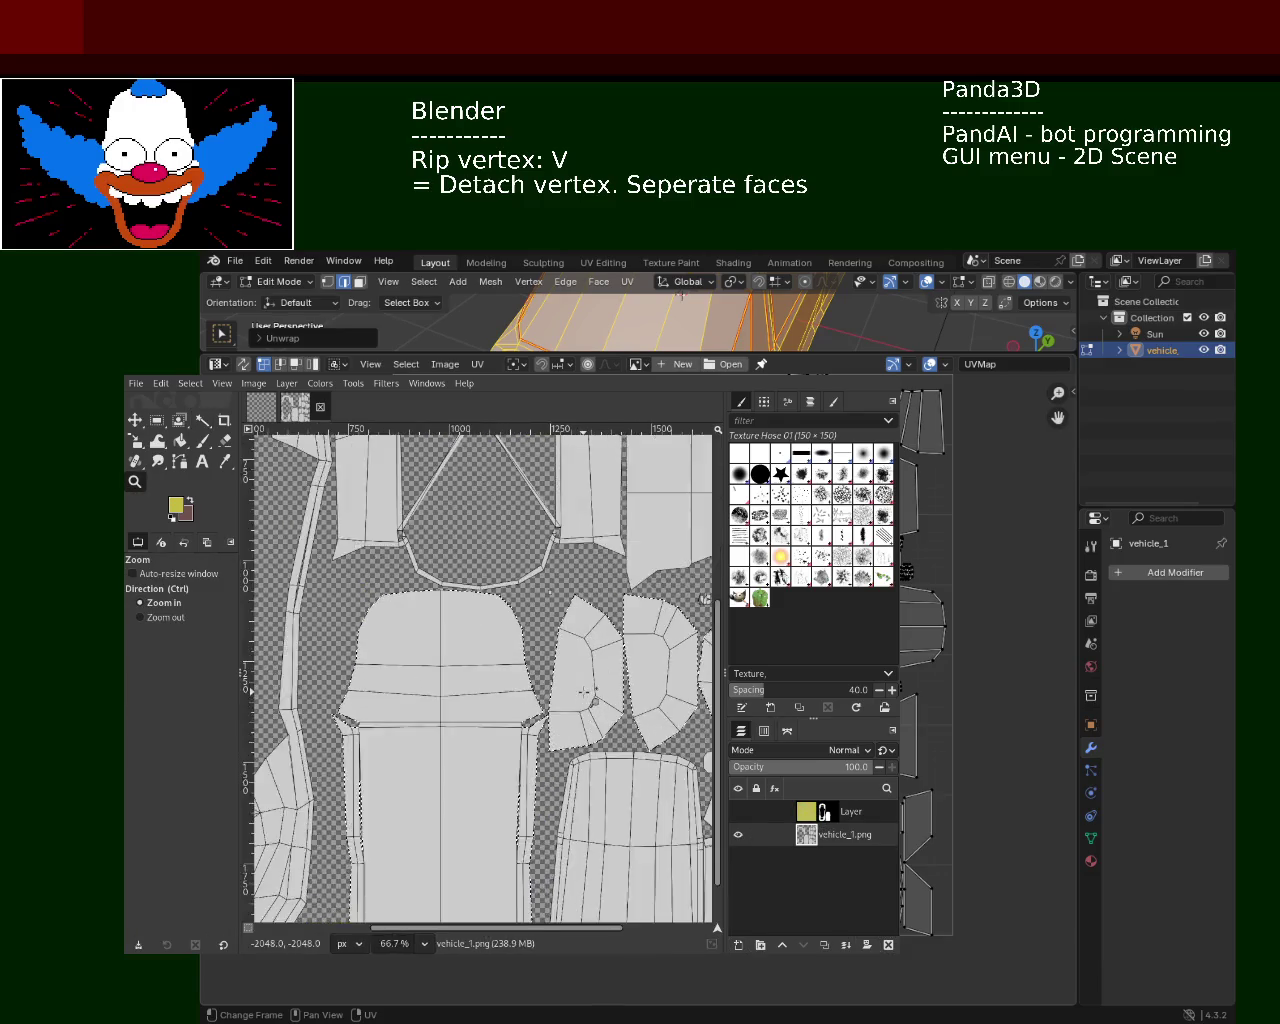
{"action": "scroll", "coordinate": [570, 745], "scroll_direction": "up", "scroll_amount": 3, "text": "ctrl"}
{"action": "scroll", "coordinate": [540, 742], "scroll_direction": "up", "scroll_amount": 2, "text": "ctrl"}
{"action": "scroll", "coordinate": [530, 742], "scroll_direction": "up", "scroll_amount": 2, "text": "ctrl"}
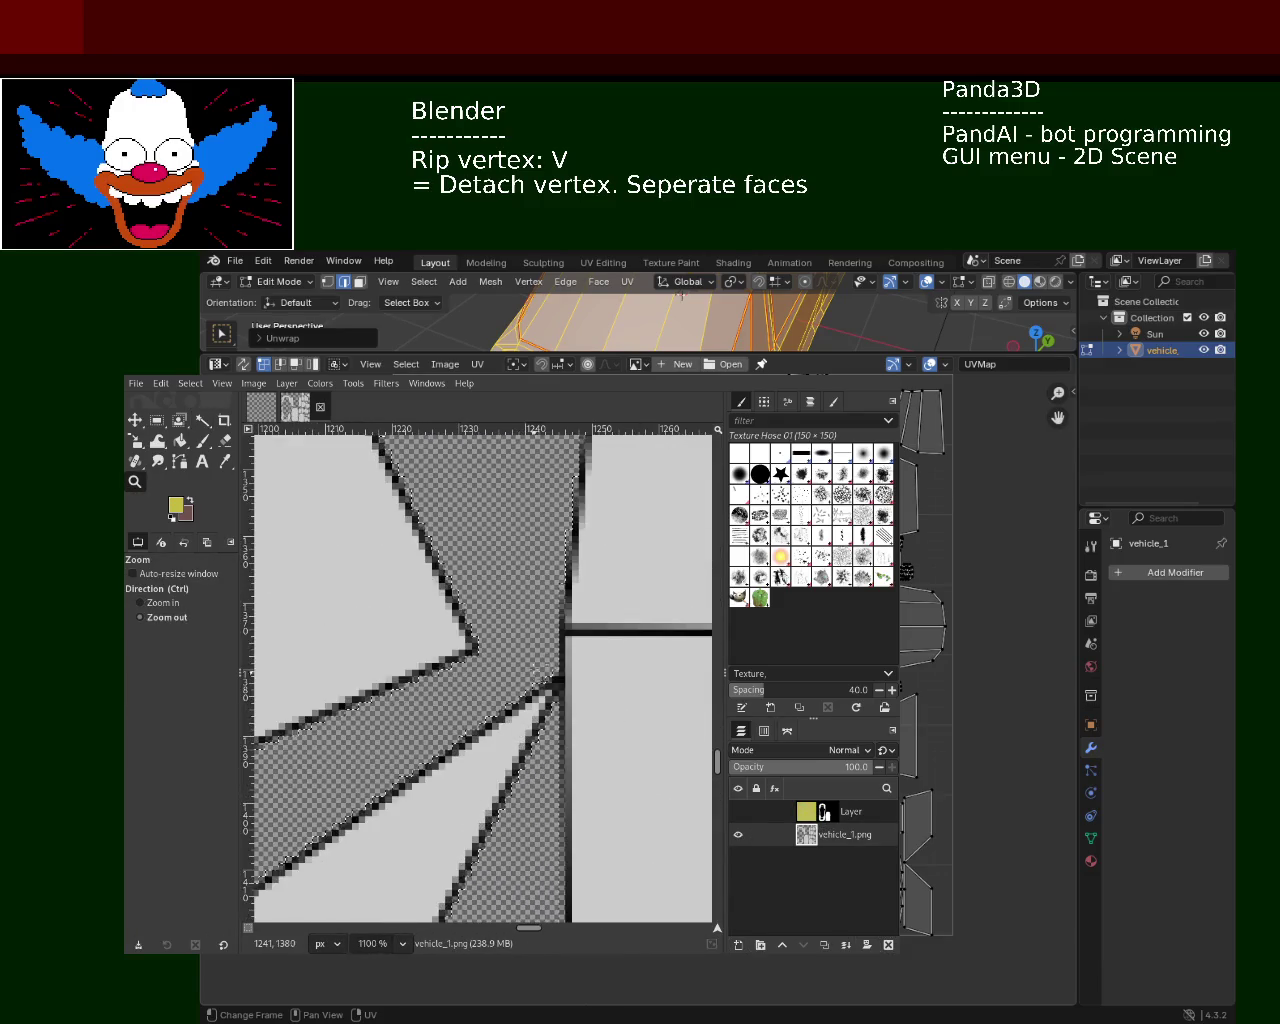
{"action": "scroll", "coordinate": [537, 620], "scroll_direction": "down", "scroll_amount": 1, "text": "ctrl"}
{"action": "scroll", "coordinate": [540, 625], "scroll_direction": "down", "scroll_amount": 1, "text": "ctrl"}
{"action": "scroll", "coordinate": [548, 633], "scroll_direction": "down", "scroll_amount": 2, "text": "ctrl"}
{"action": "scroll", "coordinate": [560, 645], "scroll_direction": "down", "scroll_amount": 1, "text": "ctrl"}
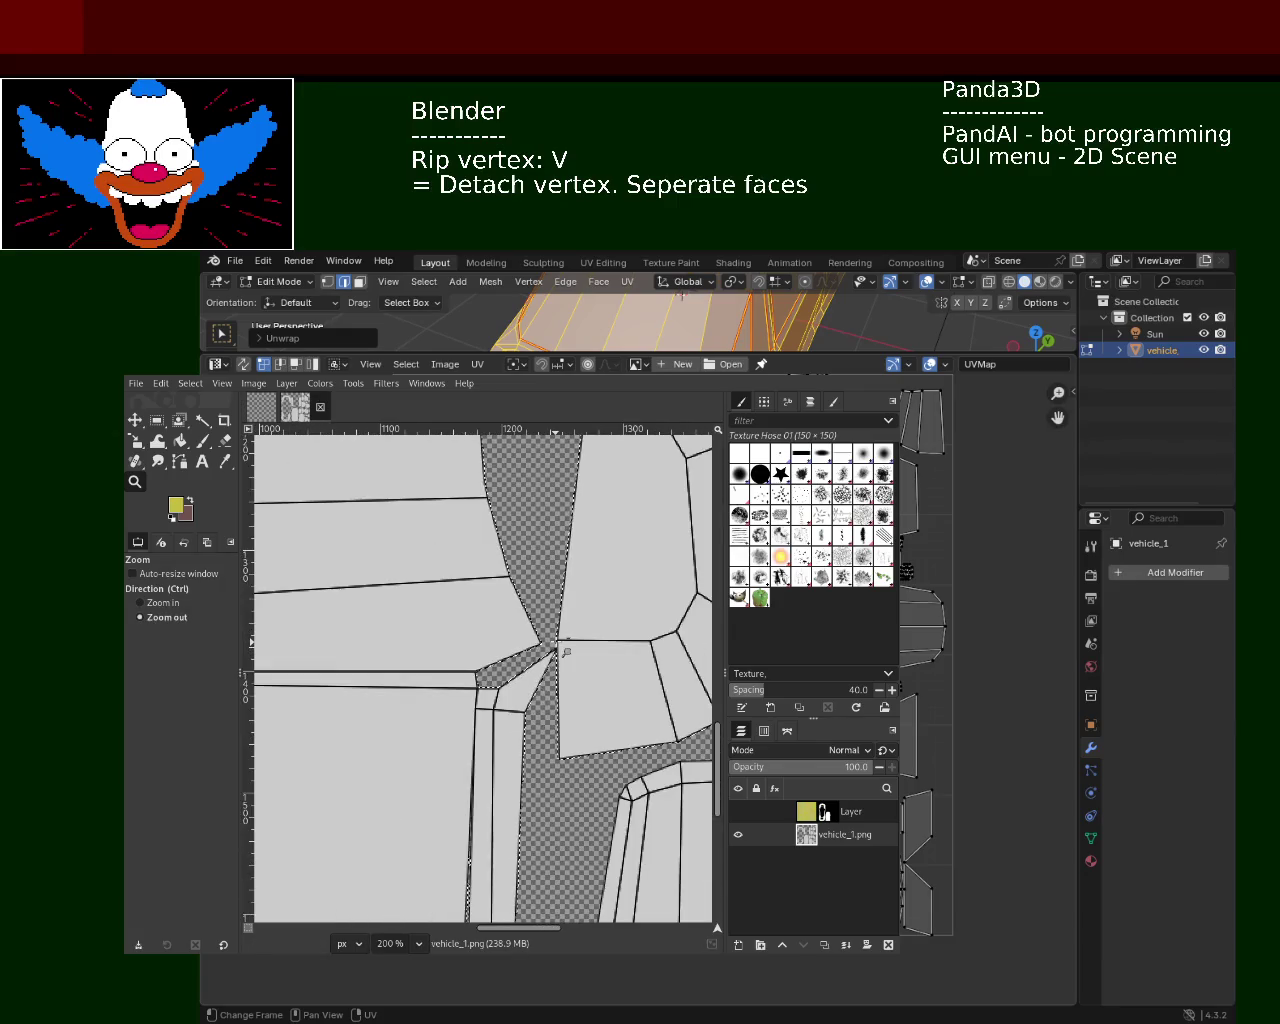
{"action": "scroll", "coordinate": [540, 620], "scroll_direction": "down", "scroll_amount": 2, "text": "ctrl"}
{"action": "scroll", "coordinate": [500, 560], "scroll_direction": "down", "scroll_amount": 2, "text": "ctrl"}
{"action": "scroll", "coordinate": [460, 500], "scroll_direction": "down", "scroll_amount": 2, "text": "ctrl"}
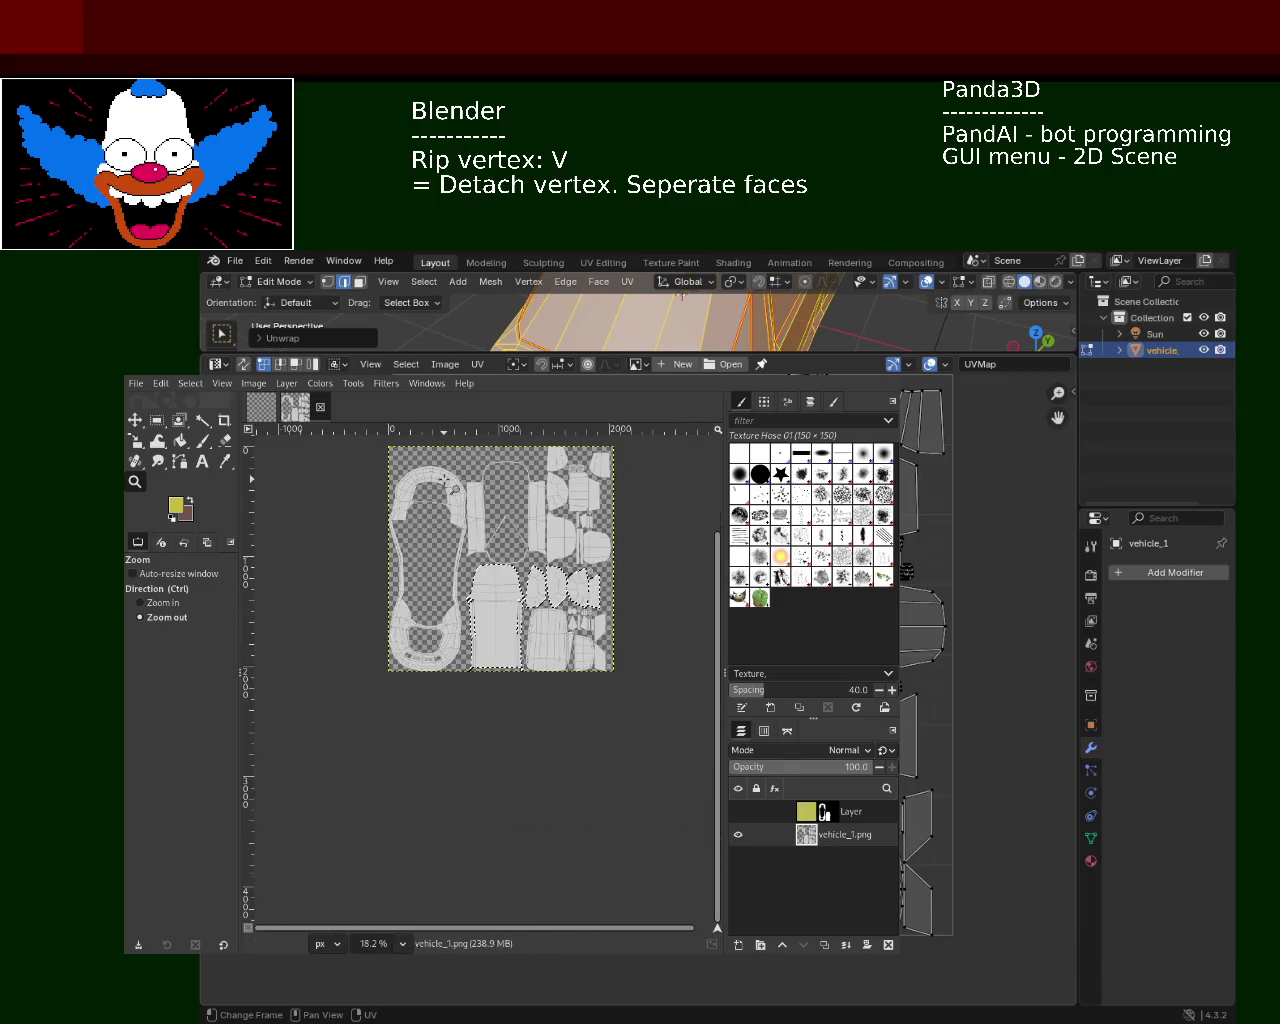
{"action": "scroll", "coordinate": [470, 540], "scroll_direction": "up", "scroll_amount": 1, "text": "ctrl"}
{"action": "scroll", "coordinate": [485, 590], "scroll_direction": "down", "scroll_amount": 1, "text": "ctrl"}
{"action": "scroll", "coordinate": [500, 630], "scroll_direction": "up", "scroll_amount": 1}
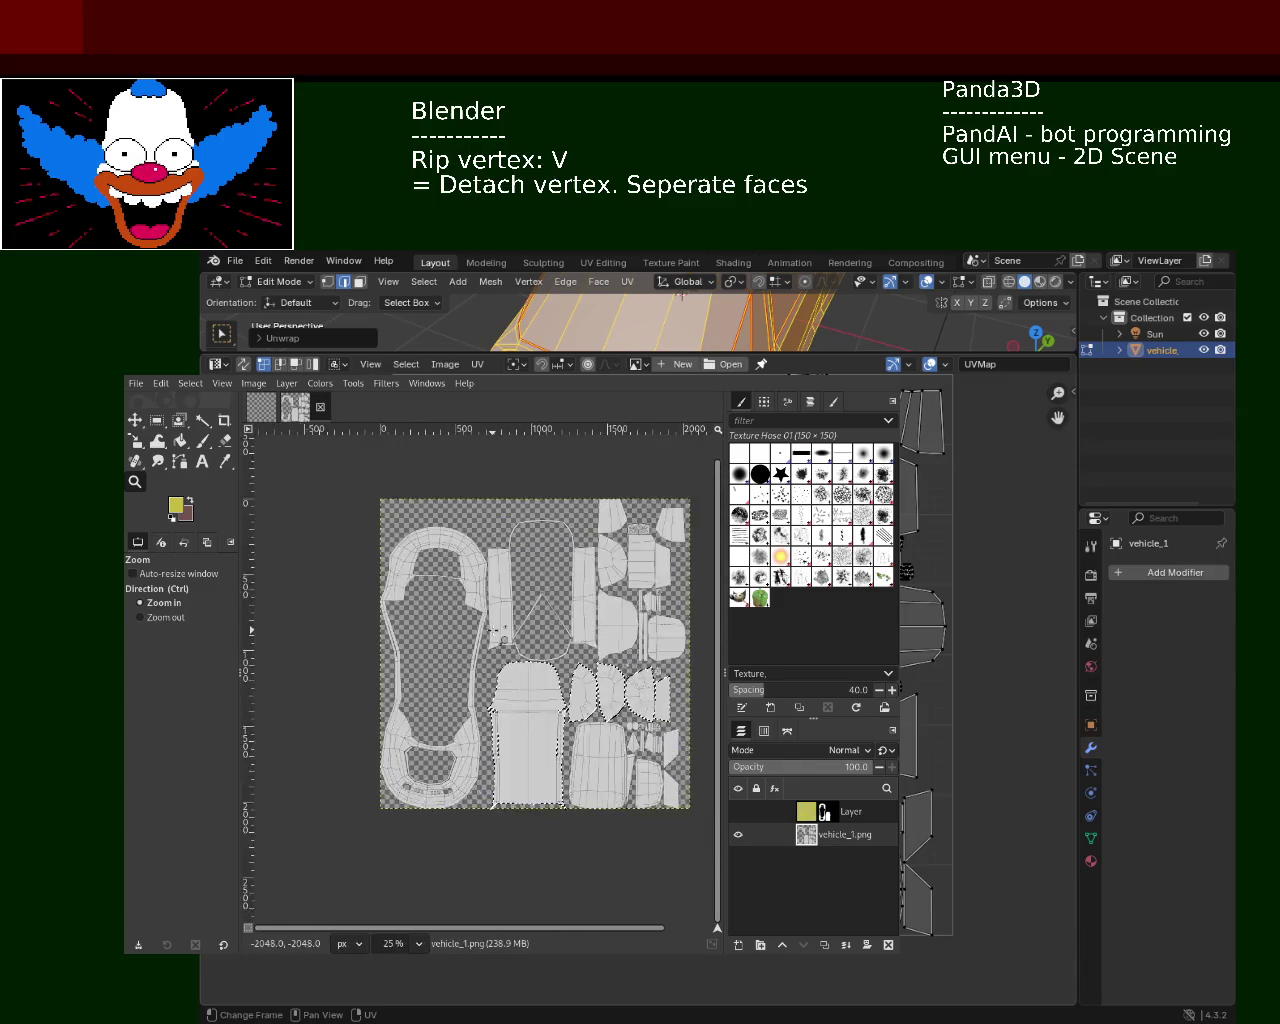
{"action": "scroll", "coordinate": [497, 629], "scroll_direction": "up", "scroll_amount": 1, "text": "ctrl"}
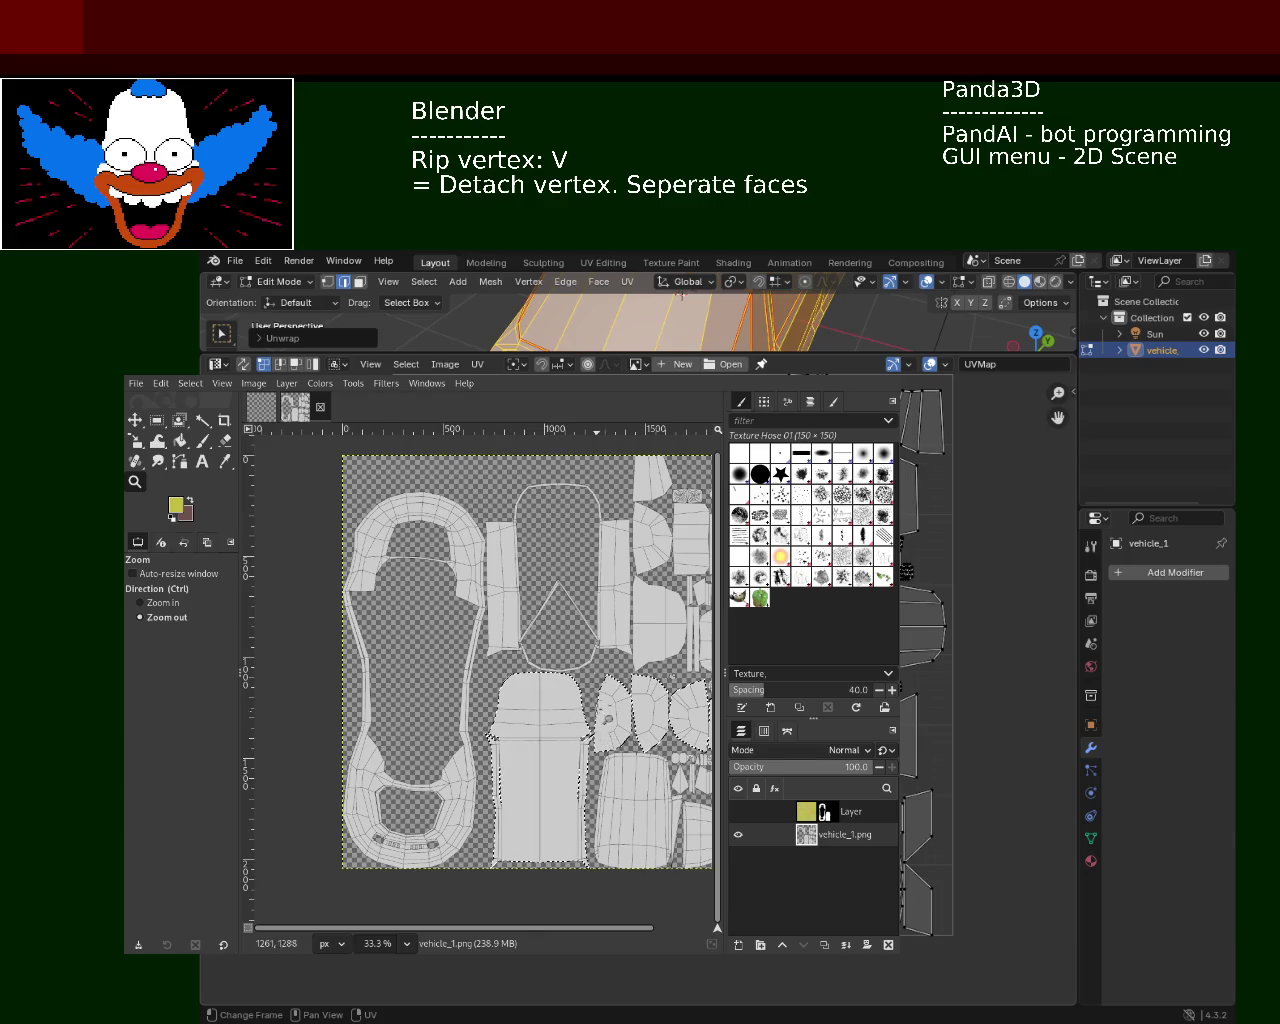
{"action": "left_click_drag", "start_coordinate": [940, 640], "coordinate": [1007, 787], "text": "alt"}
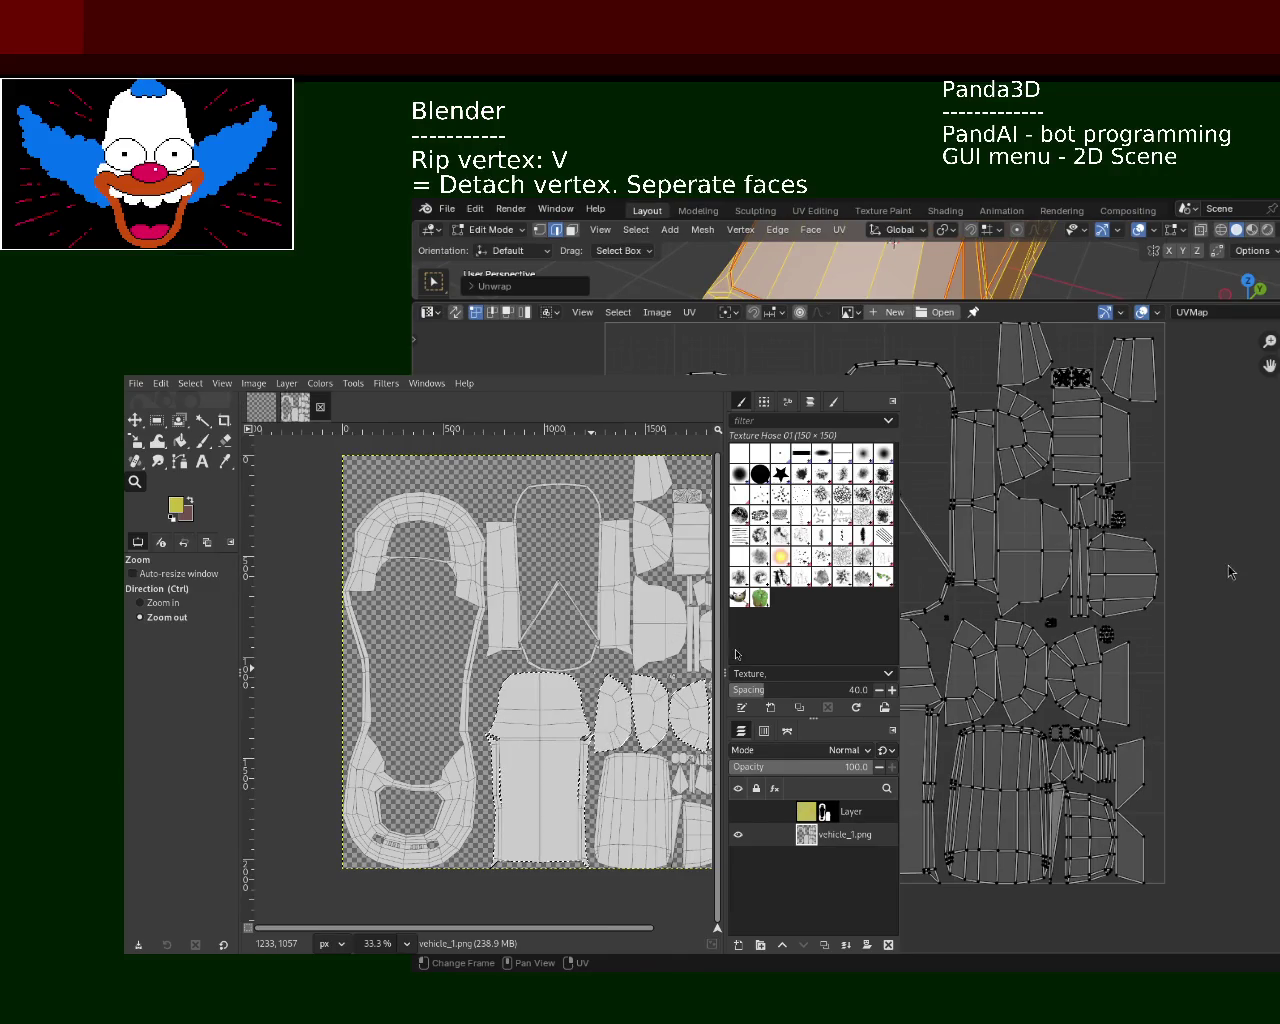
Select all UVs and re-unwrap the car with the Conformal method
{"action": "left_click", "coordinate": [689, 312]}
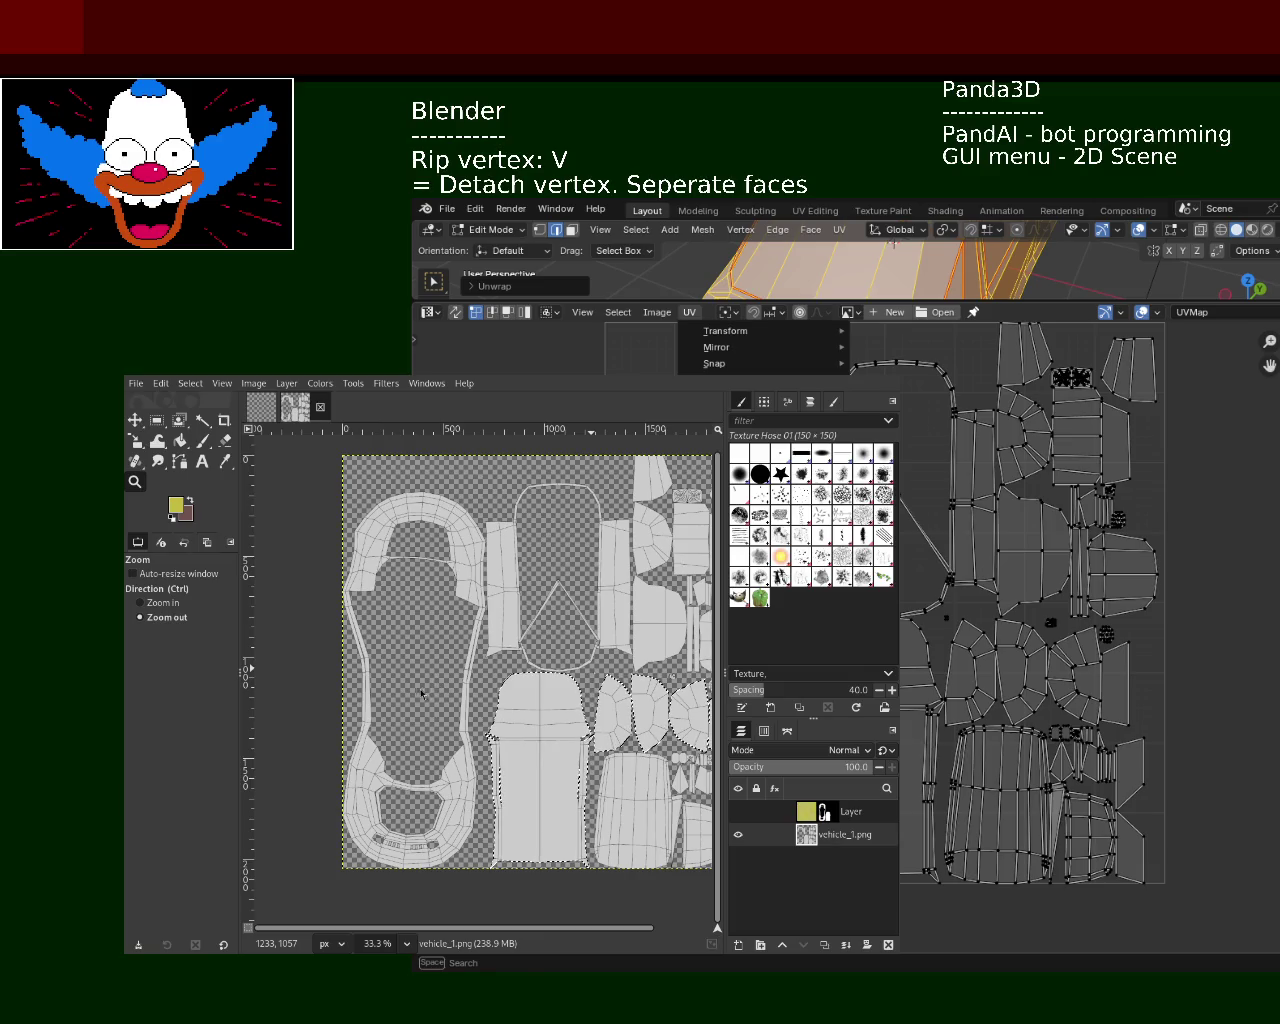
{"action": "key", "text": "Escape"}
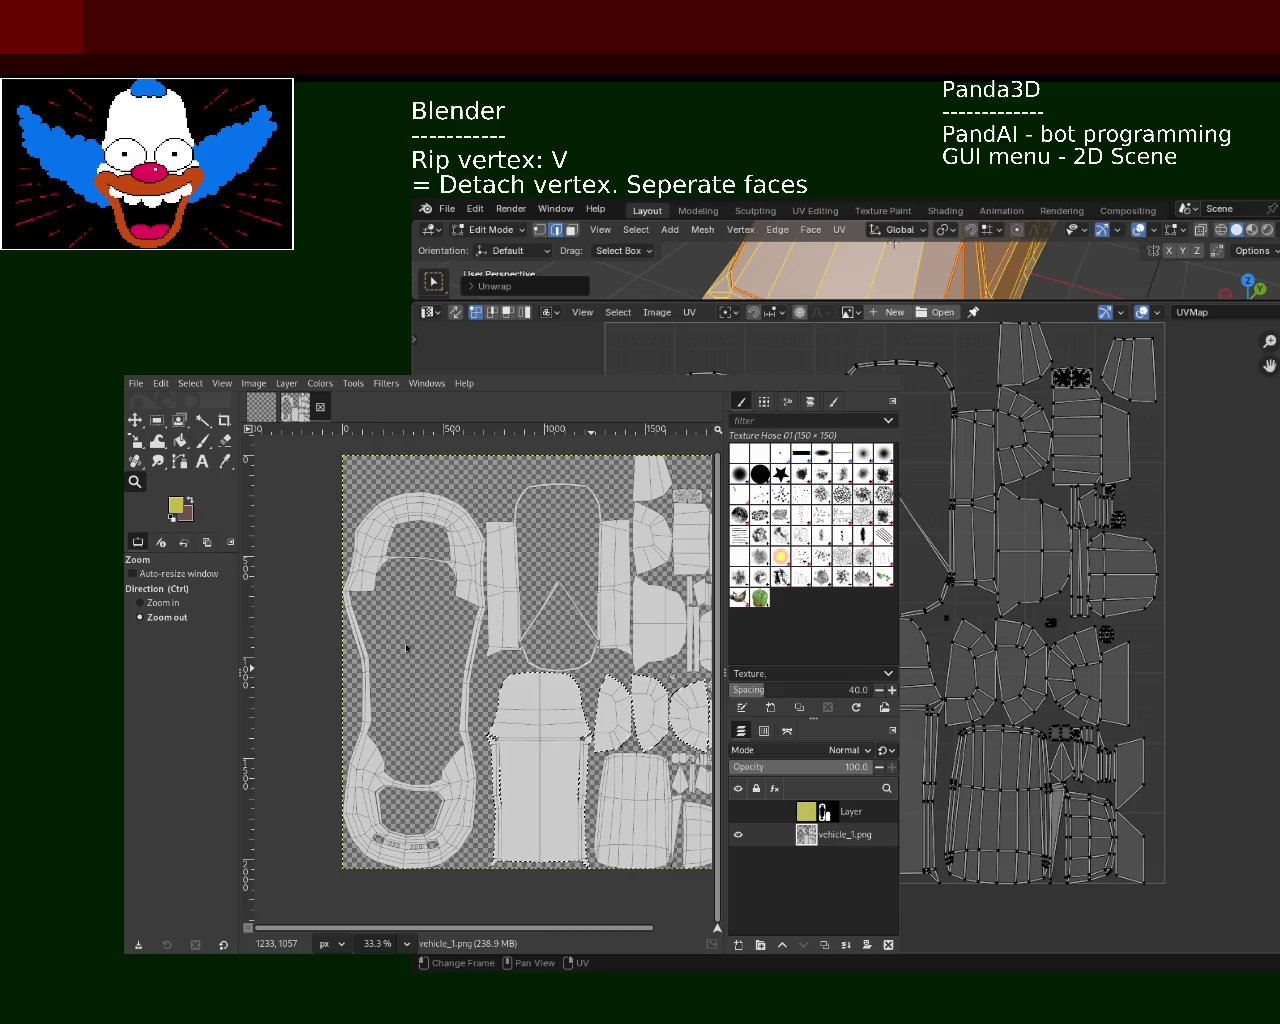
{"action": "key", "text": "a"}
{"action": "left_click", "coordinate": [689, 312]}
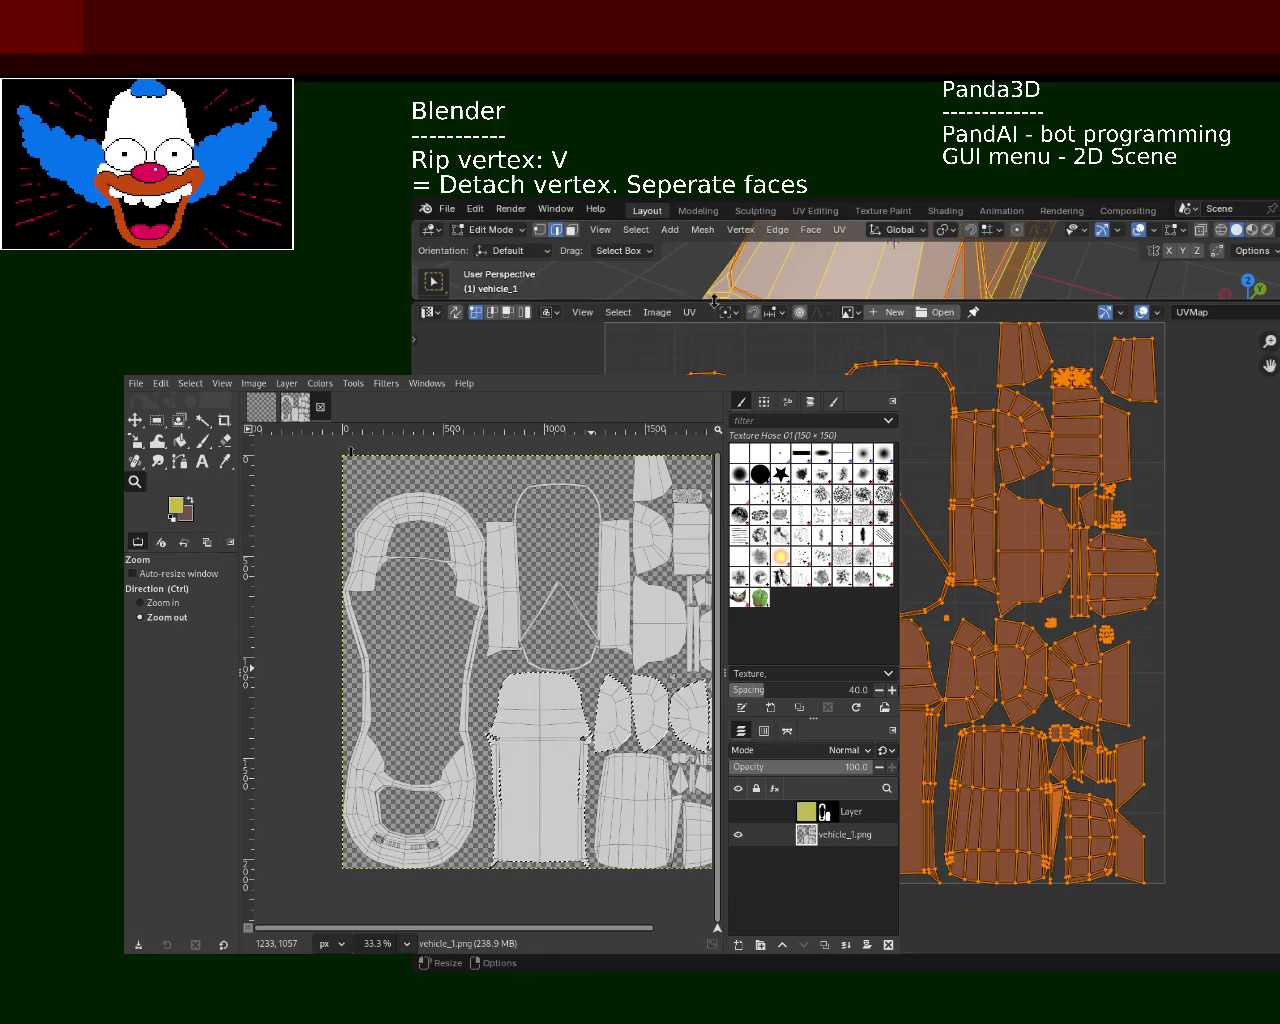
{"action": "left_click", "coordinate": [841, 230]}
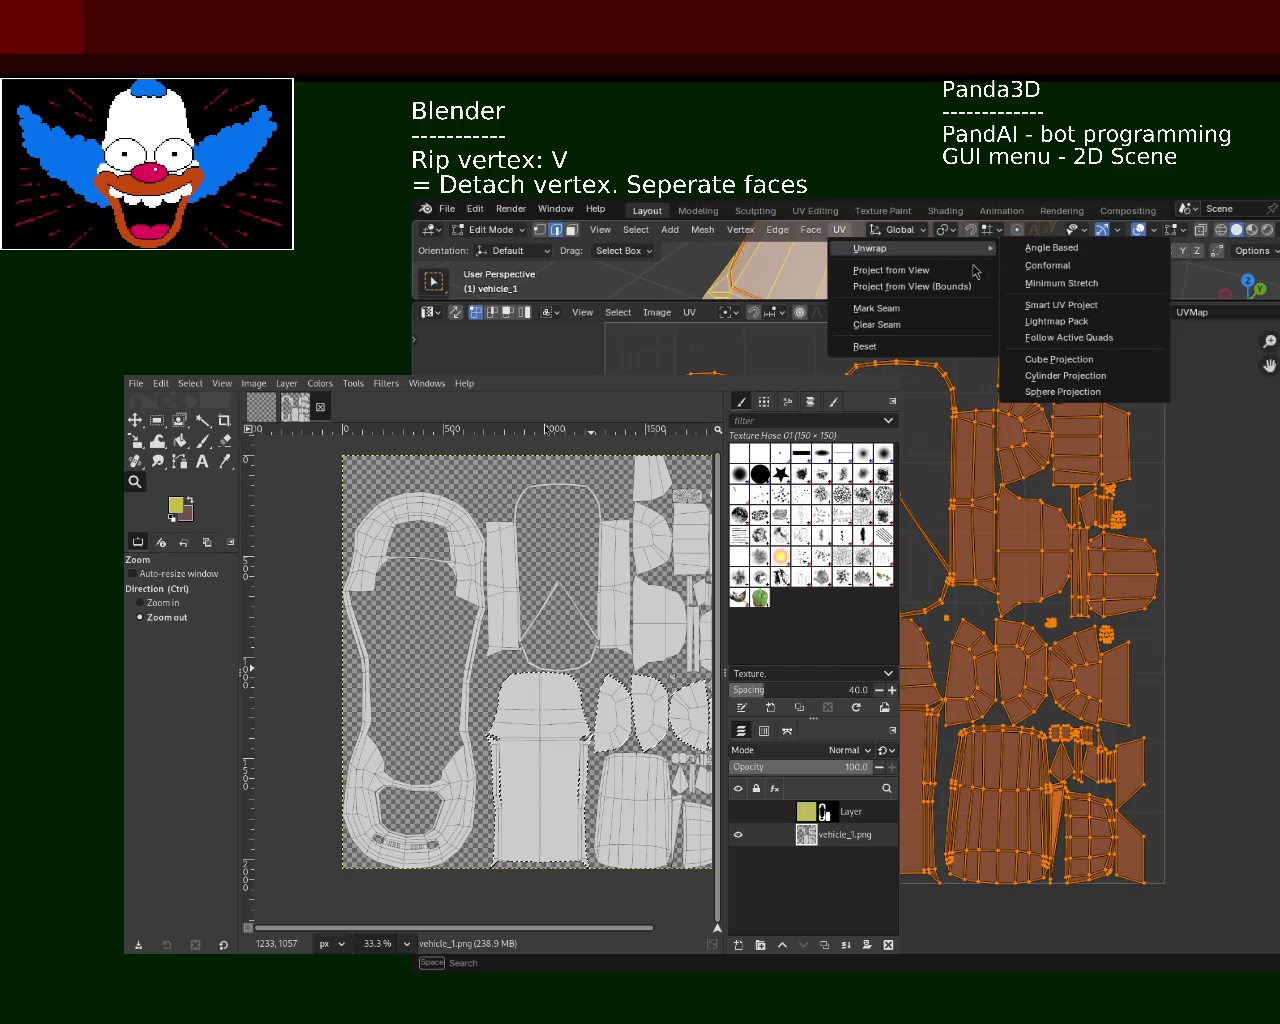
{"action": "mouse_move", "coordinate": [870, 248]}
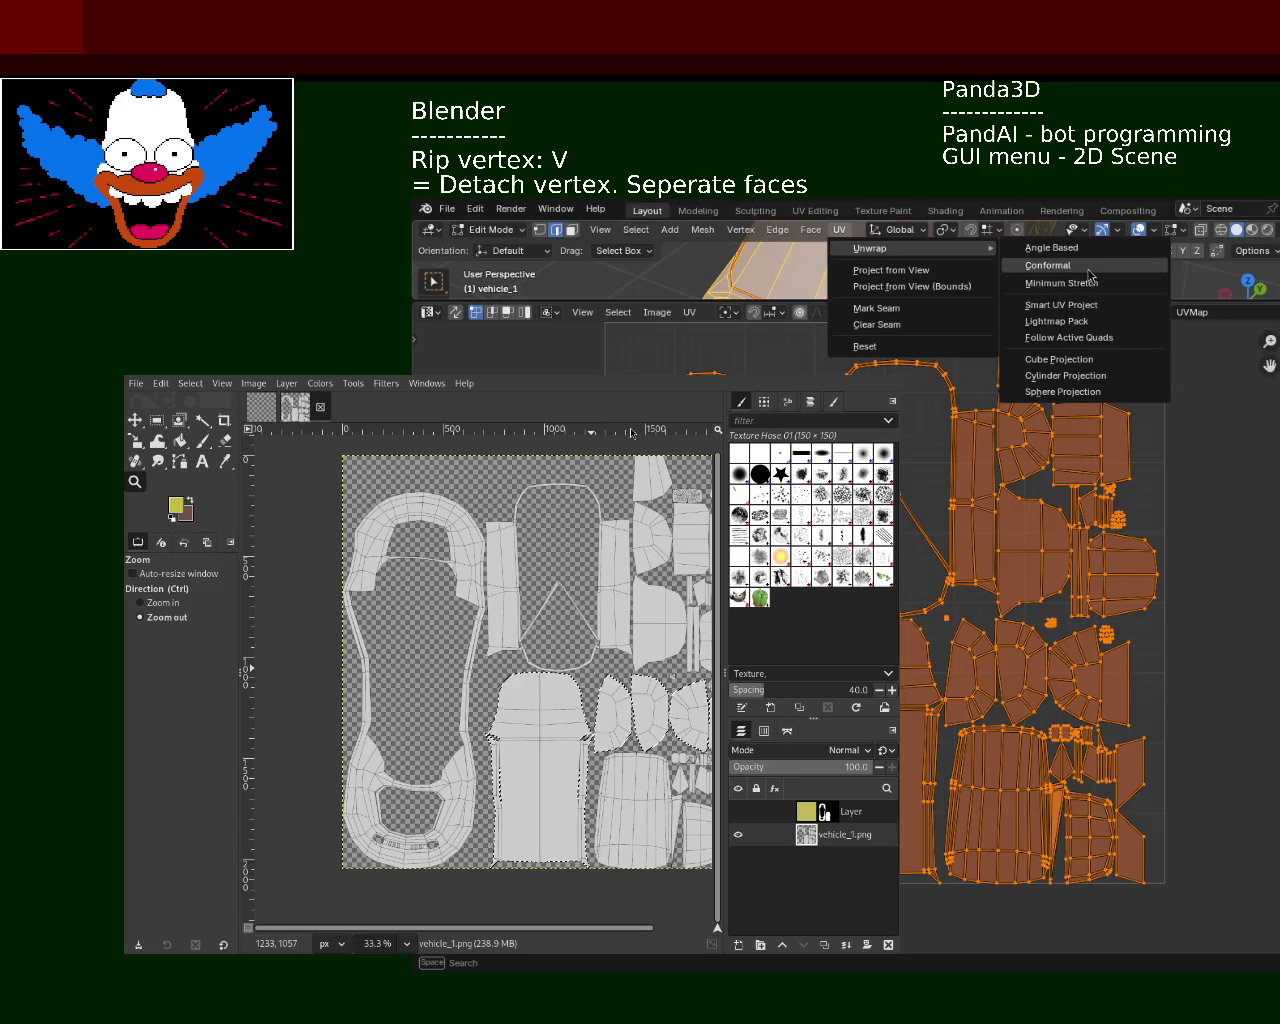
{"action": "left_click", "coordinate": [1090, 266]}
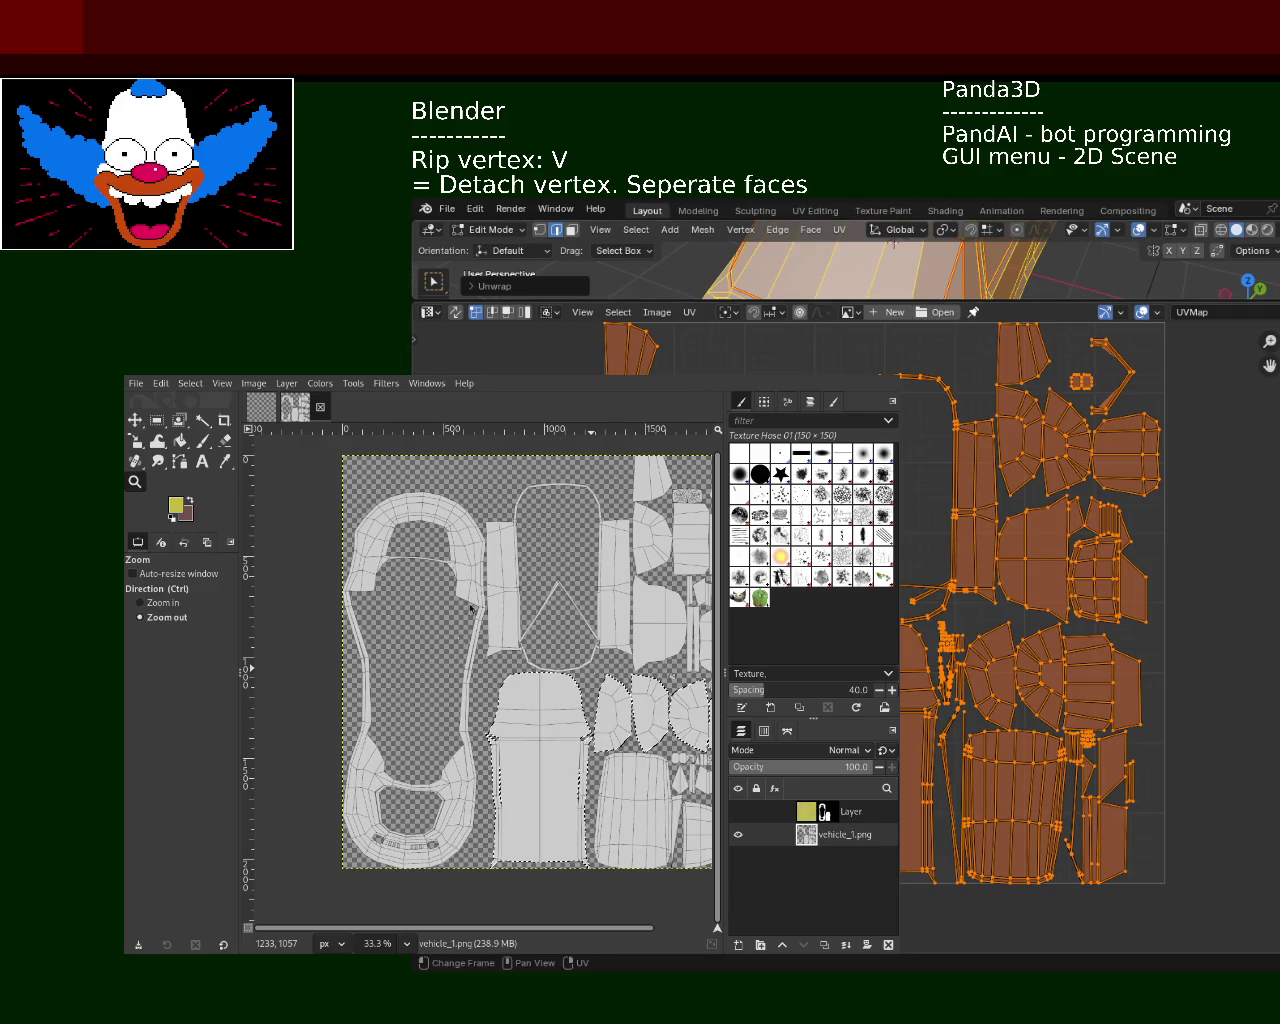
Reselect everything and re-unwrap with Angle Based, then with Minimum Stretch
{"action": "key", "text": "alt+a"}
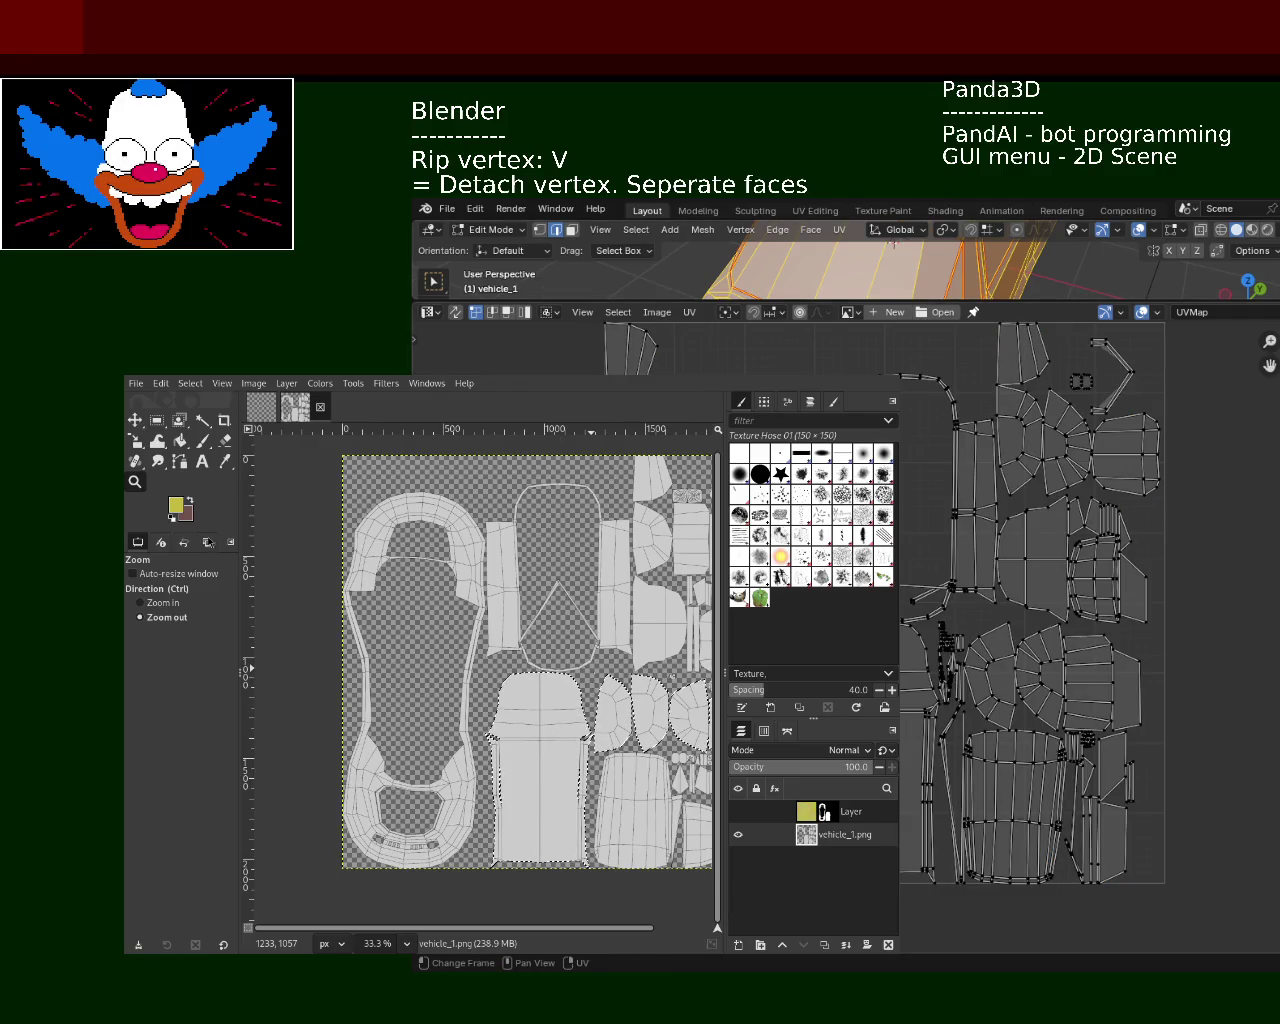
{"action": "key", "text": "a"}
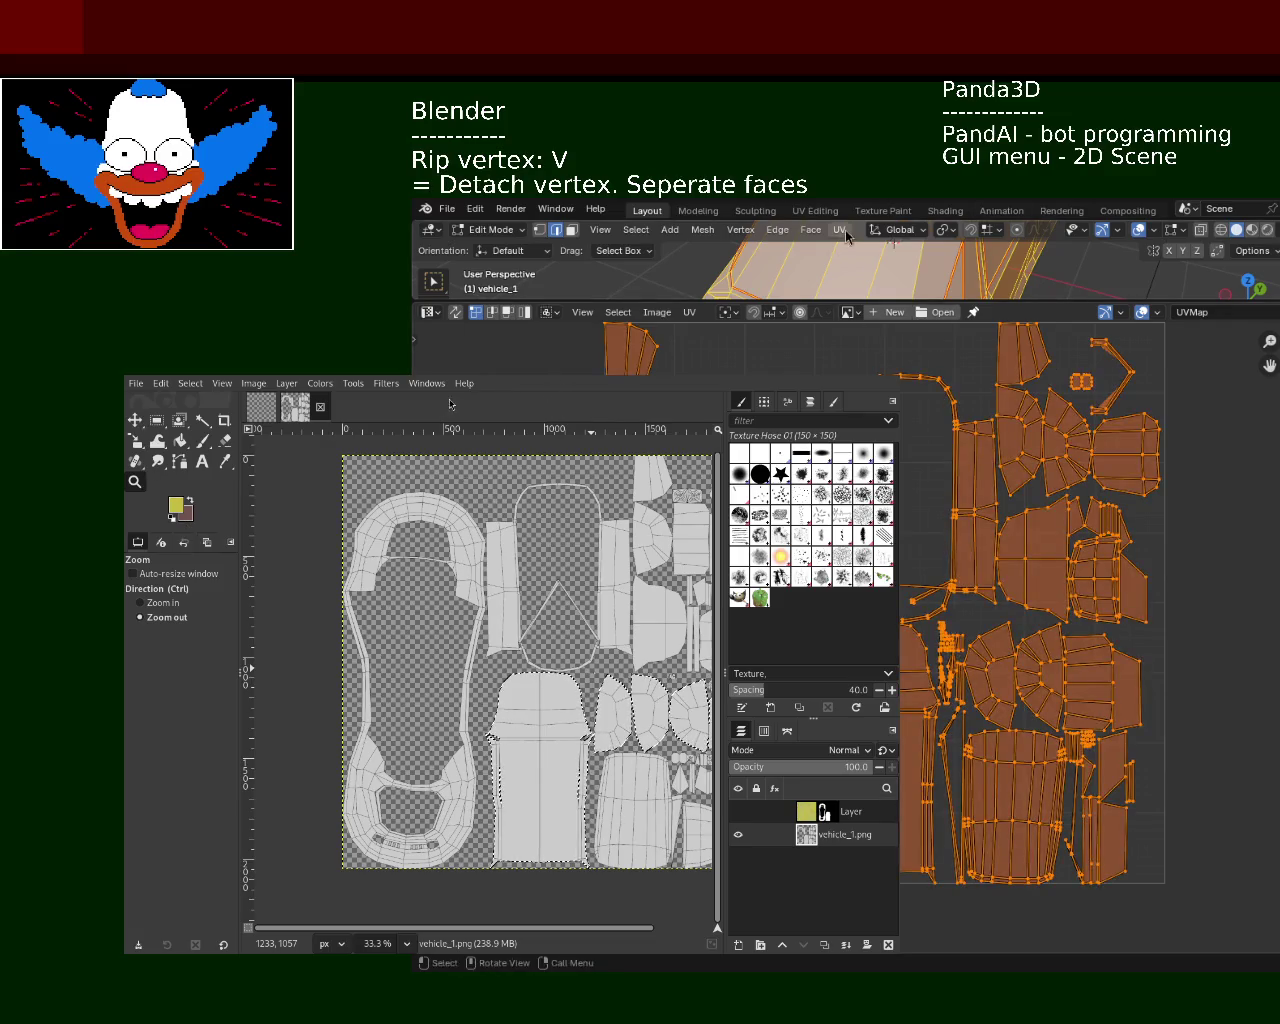
{"action": "left_click", "coordinate": [839, 230]}
{"action": "mouse_move", "coordinate": [910, 248]}
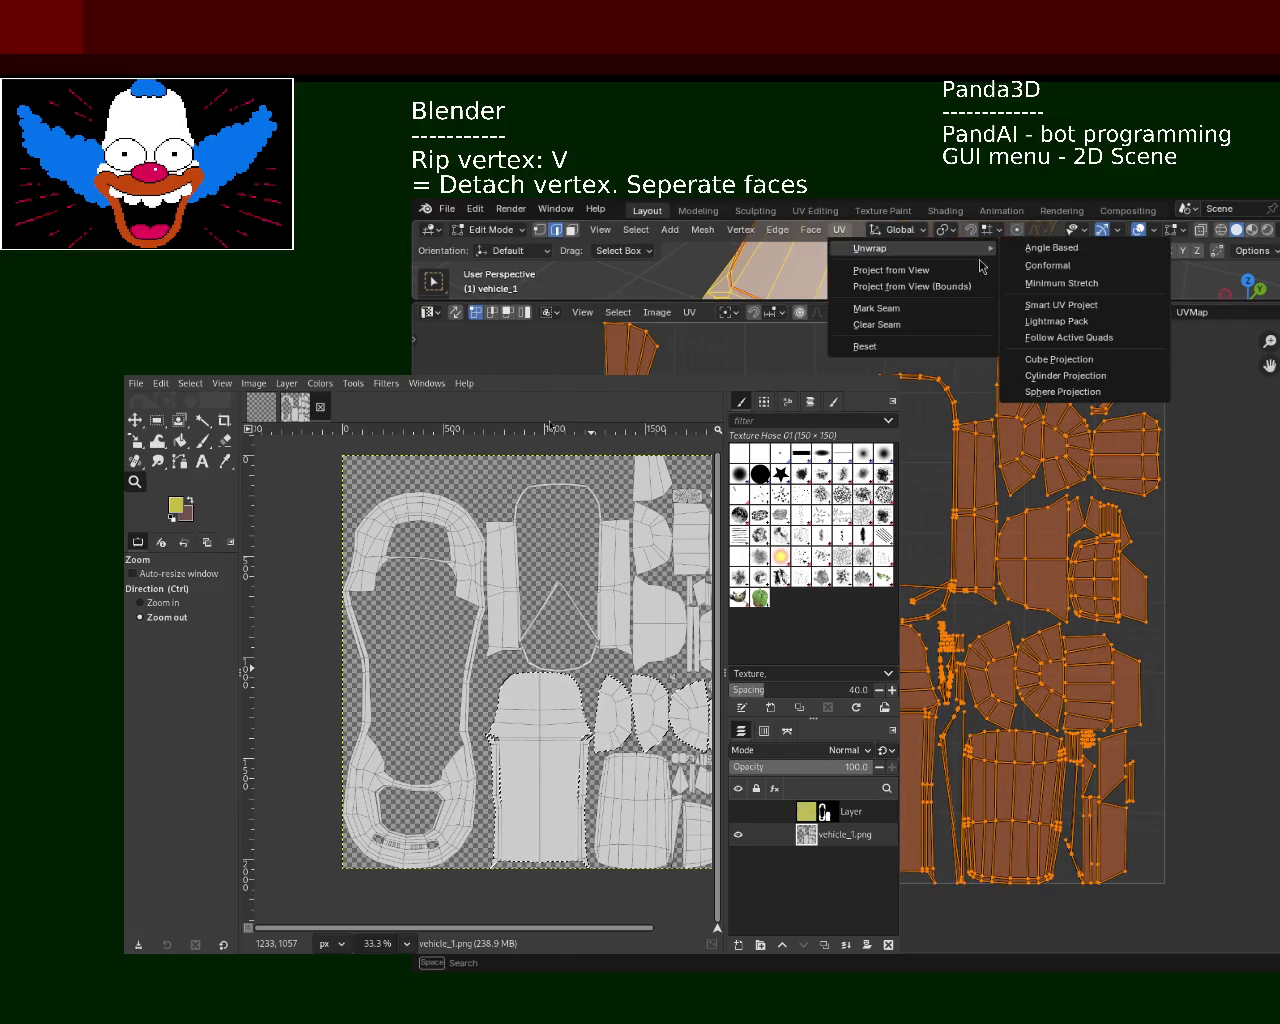
{"action": "left_click", "coordinate": [1104, 257]}
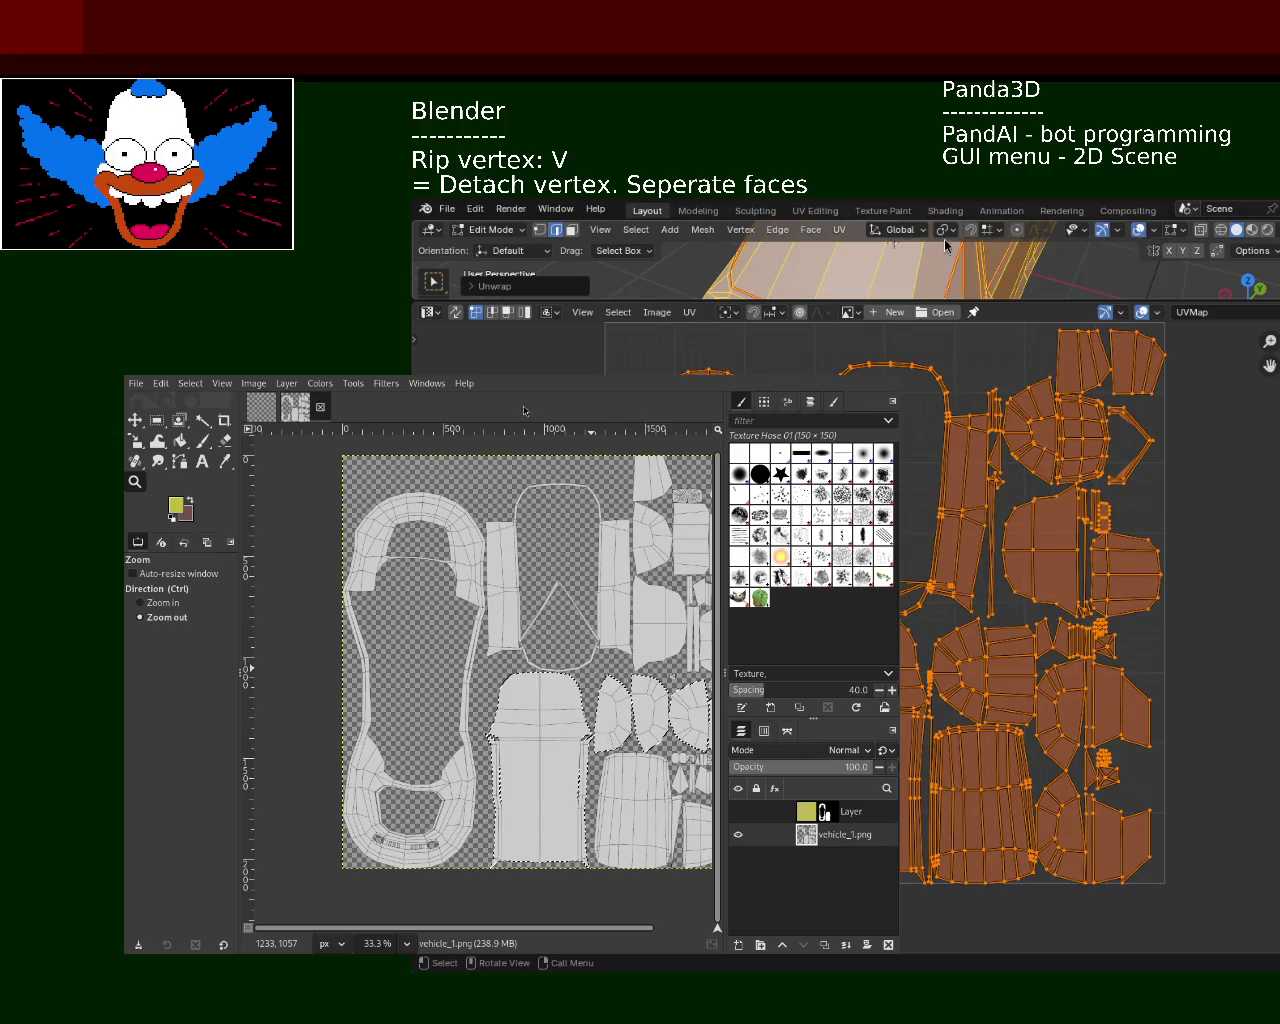
{"action": "left_click", "coordinate": [839, 230]}
{"action": "mouse_move", "coordinate": [912, 248]}
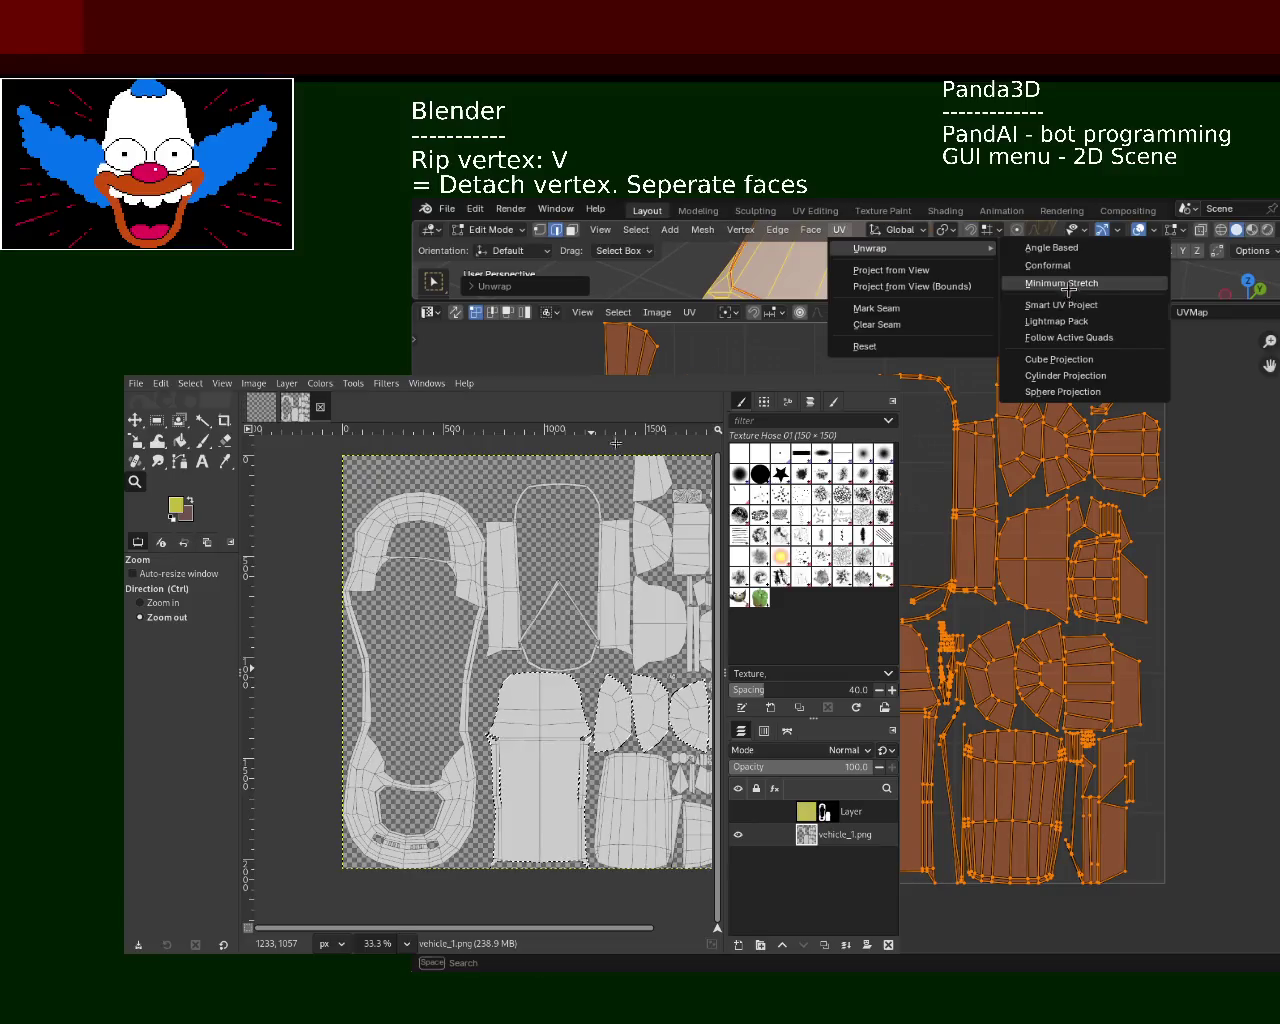
{"action": "left_click", "coordinate": [1062, 283]}
Project the UVs from the current view, then bring up the Smart UV Project settings
{"action": "left_click", "coordinate": [839, 230]}
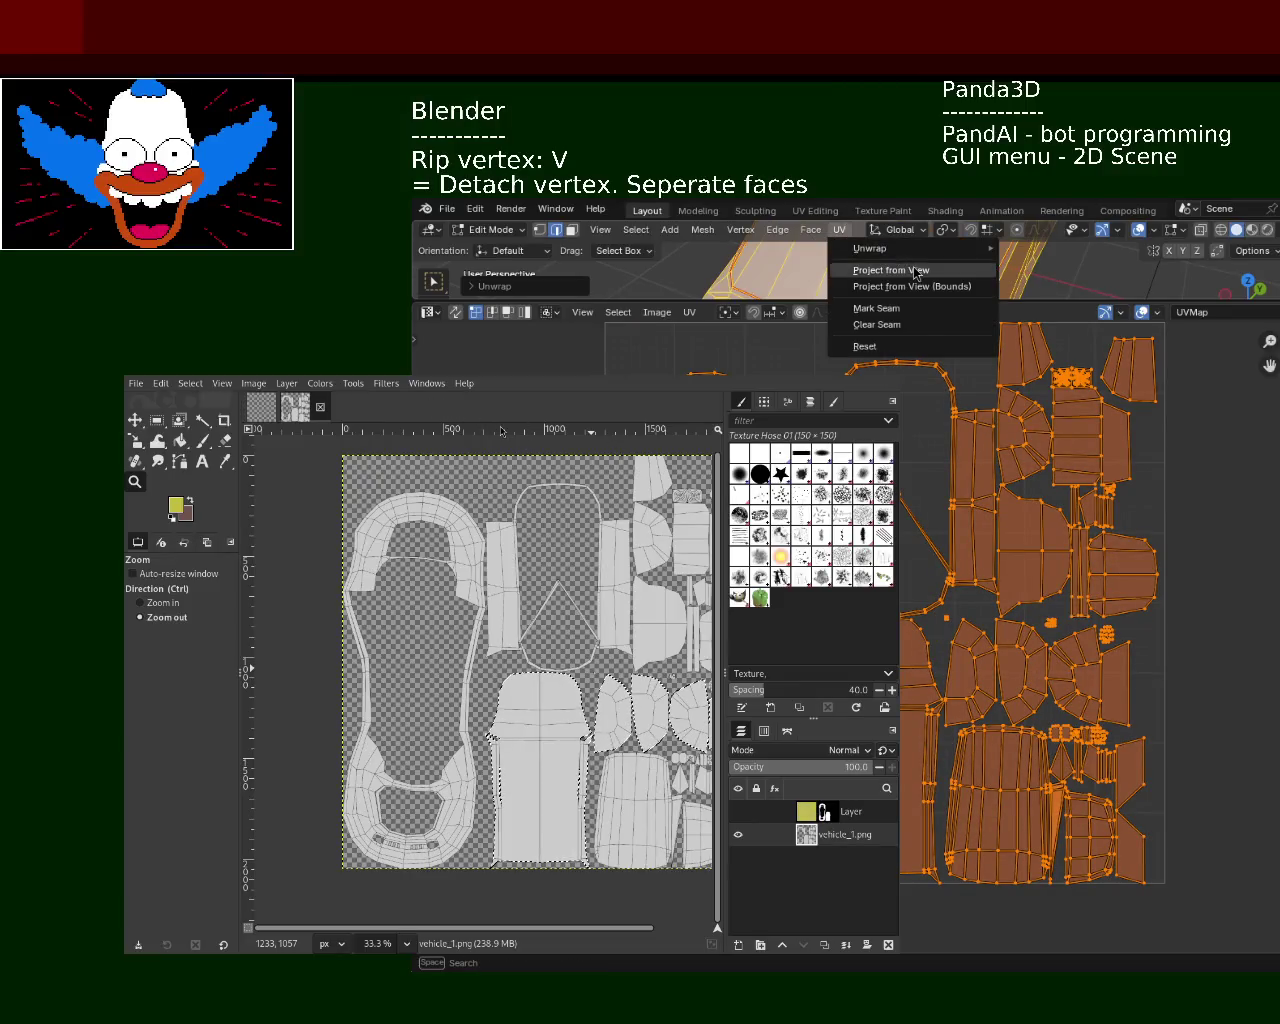
{"action": "left_click", "coordinate": [978, 270]}
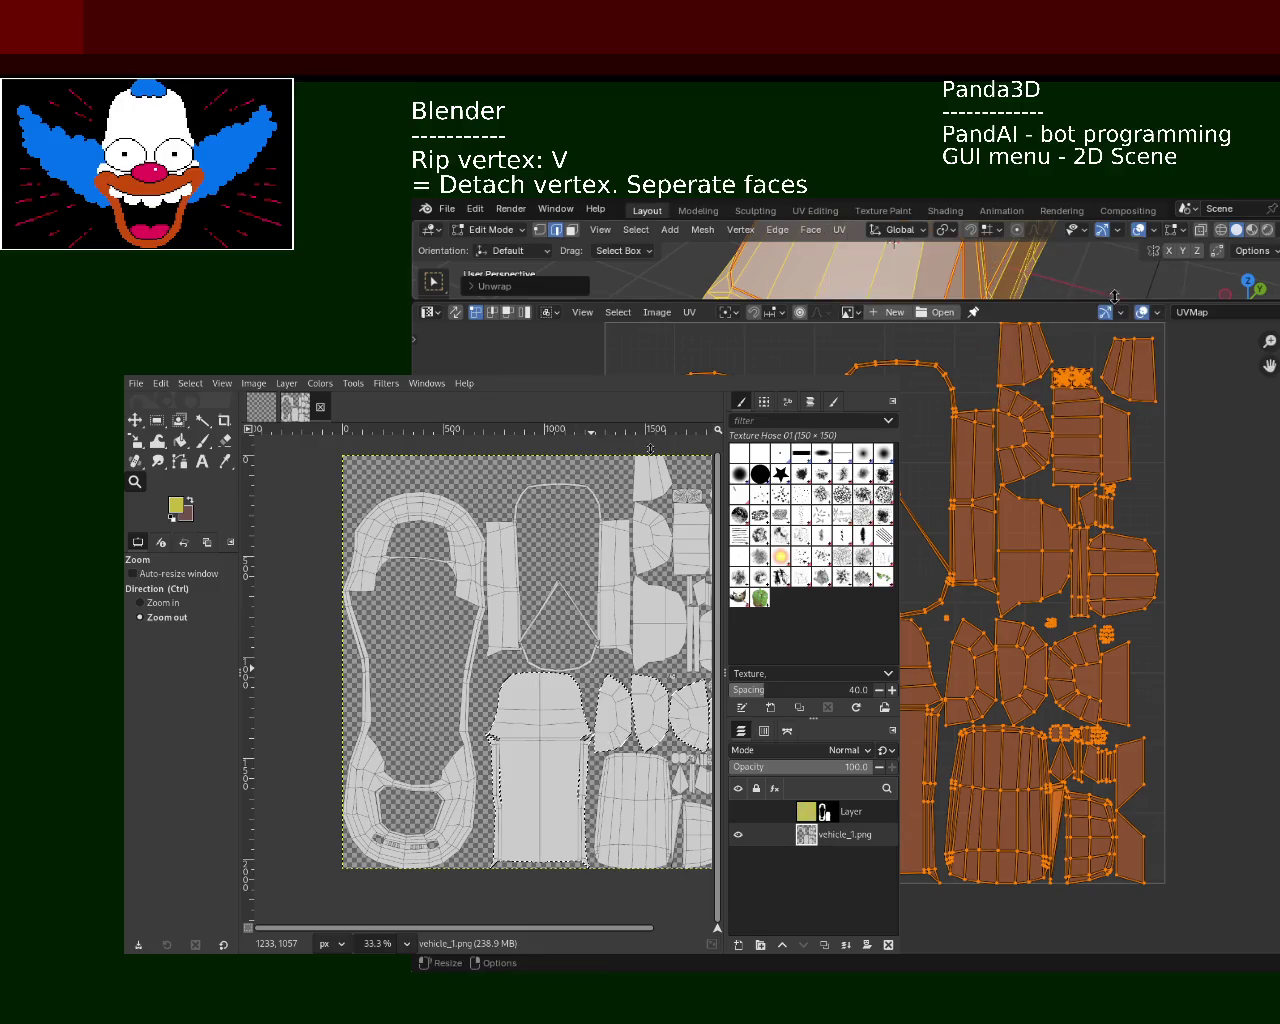
{"action": "left_click", "coordinate": [839, 230]}
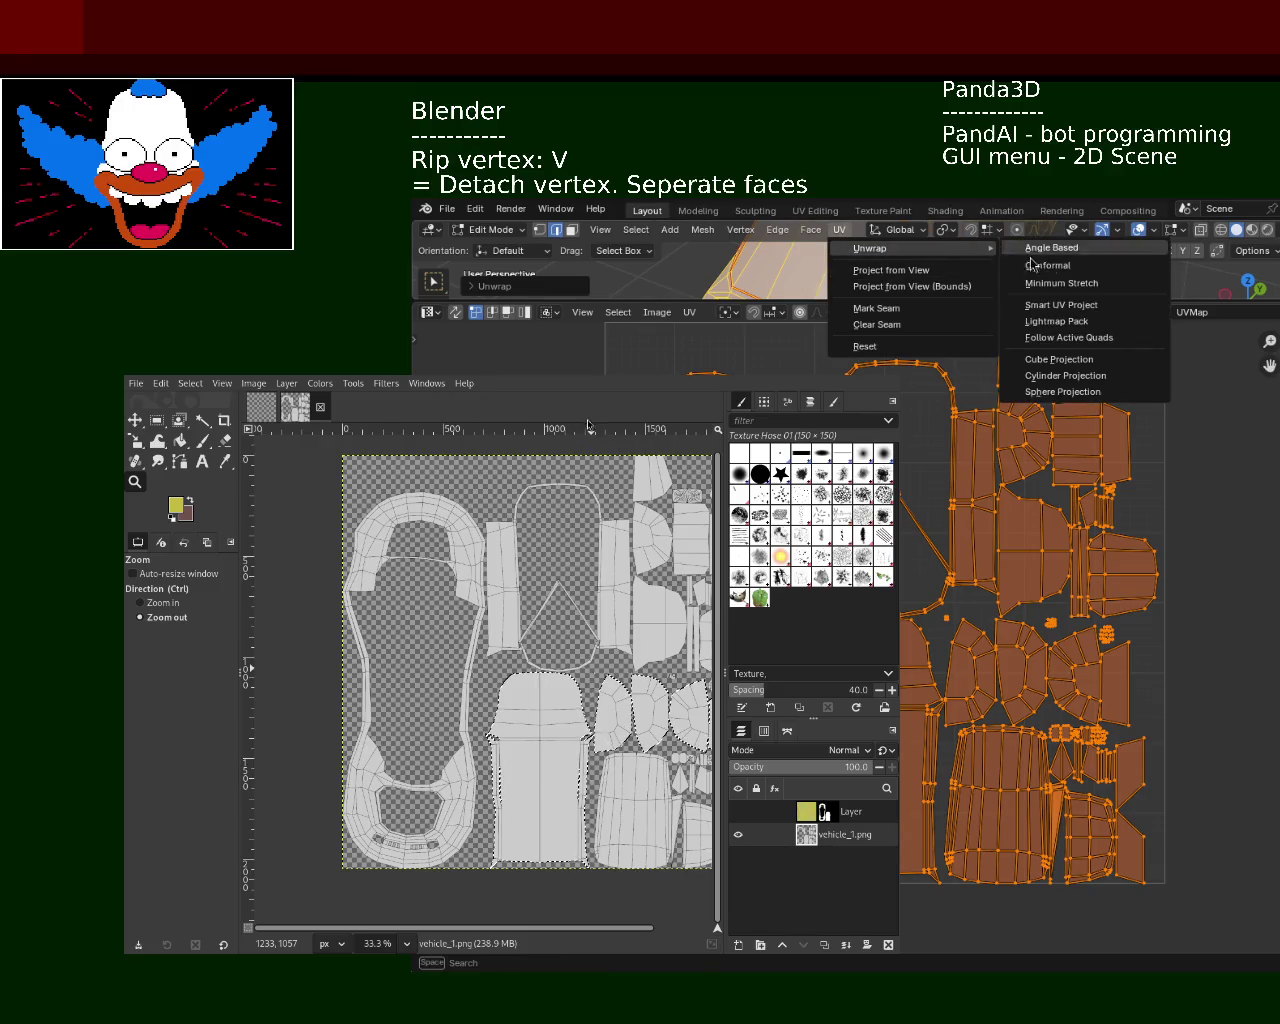
{"action": "mouse_move", "coordinate": [912, 248]}
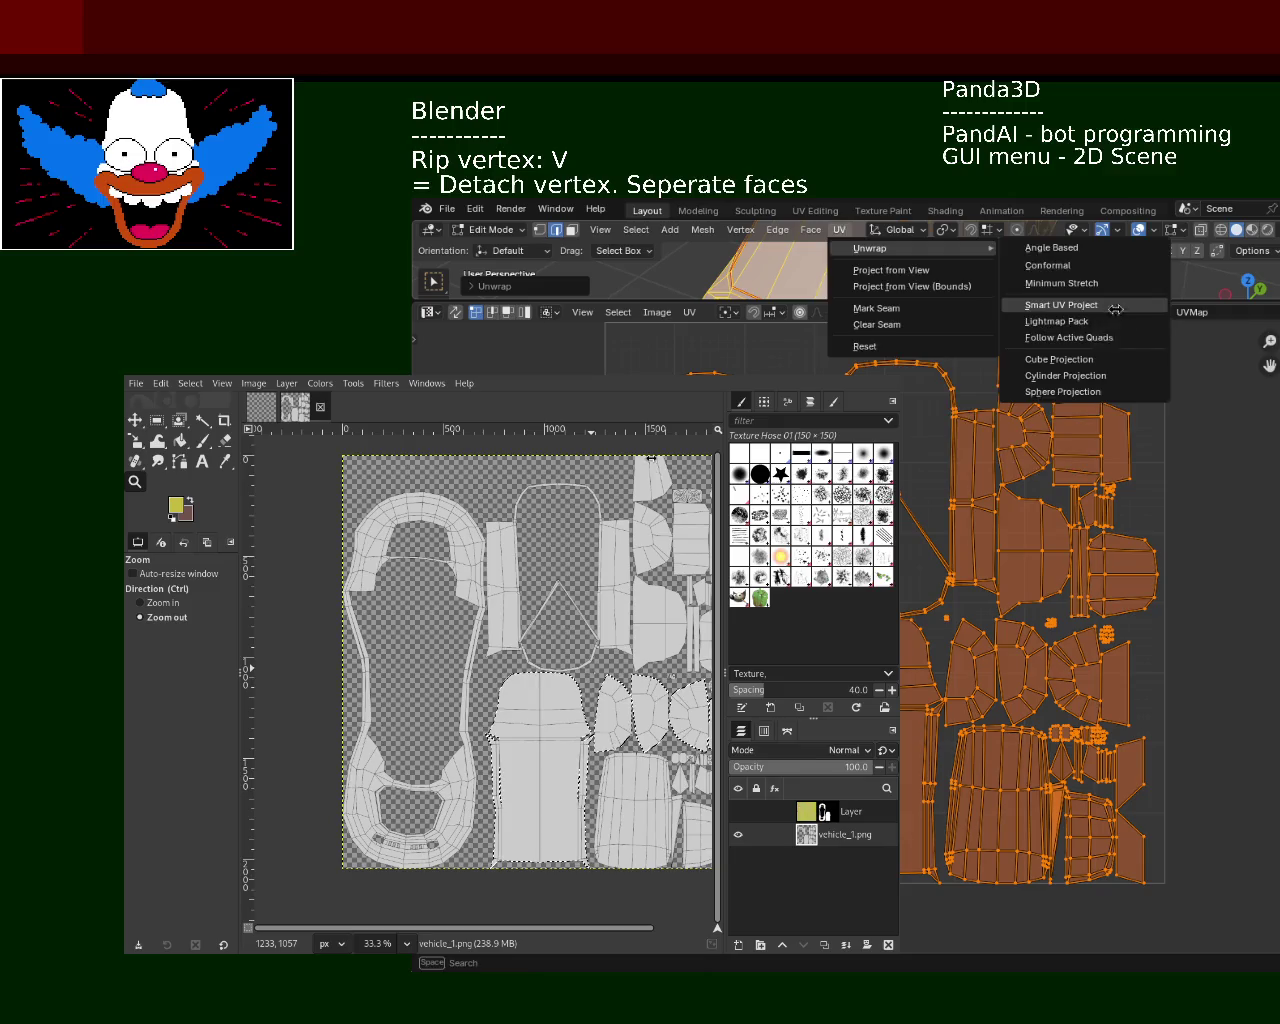
{"action": "left_click", "coordinate": [1115, 306]}
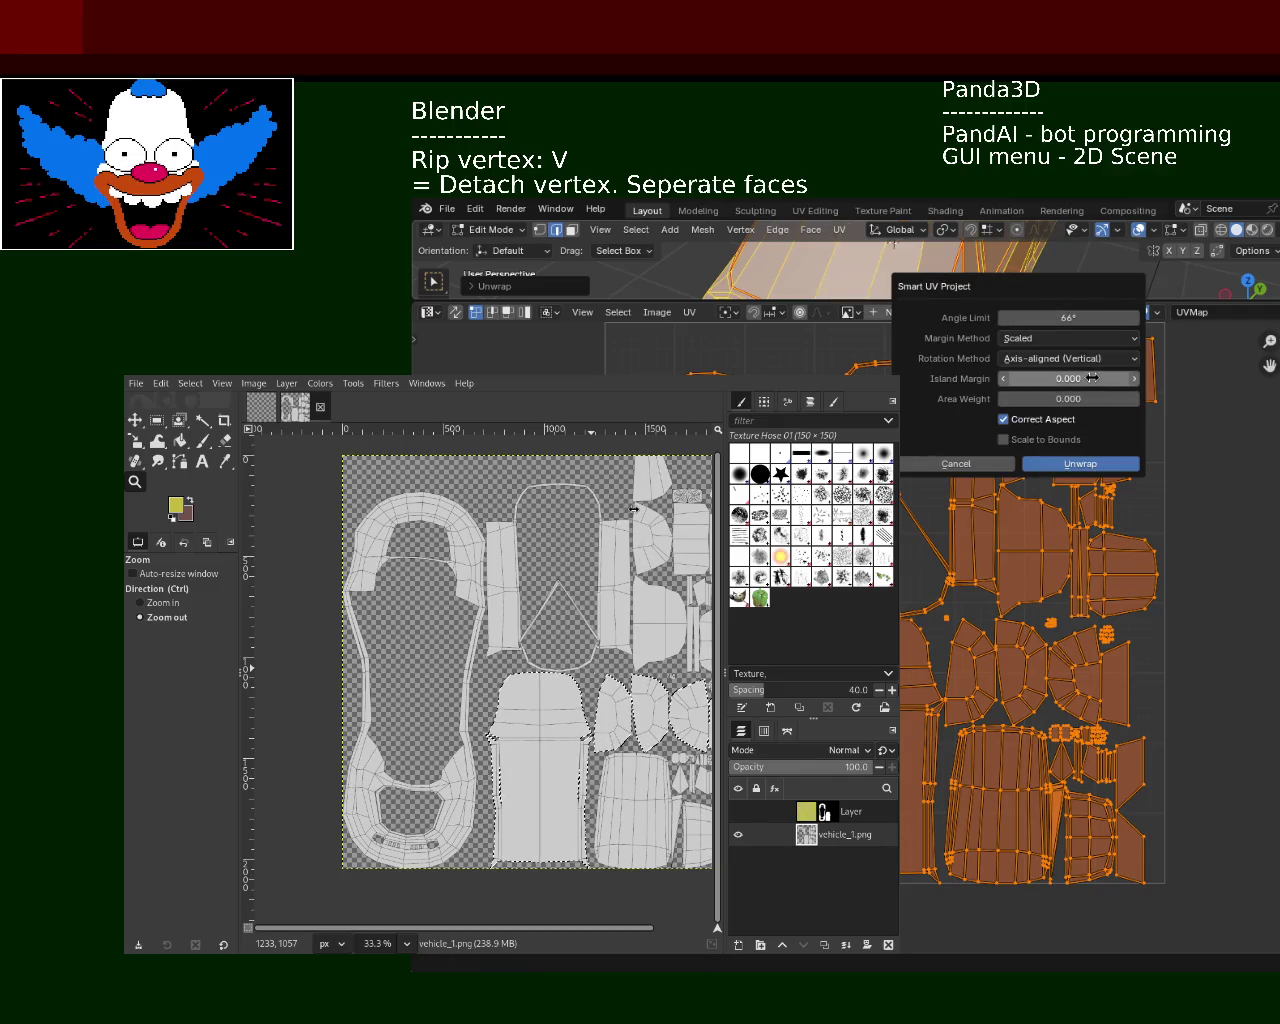
Run Smart UV Project with Island Margin 1.000, shrinking the islands to tiny dots
{"action": "left_click", "coordinate": [1097, 377]}
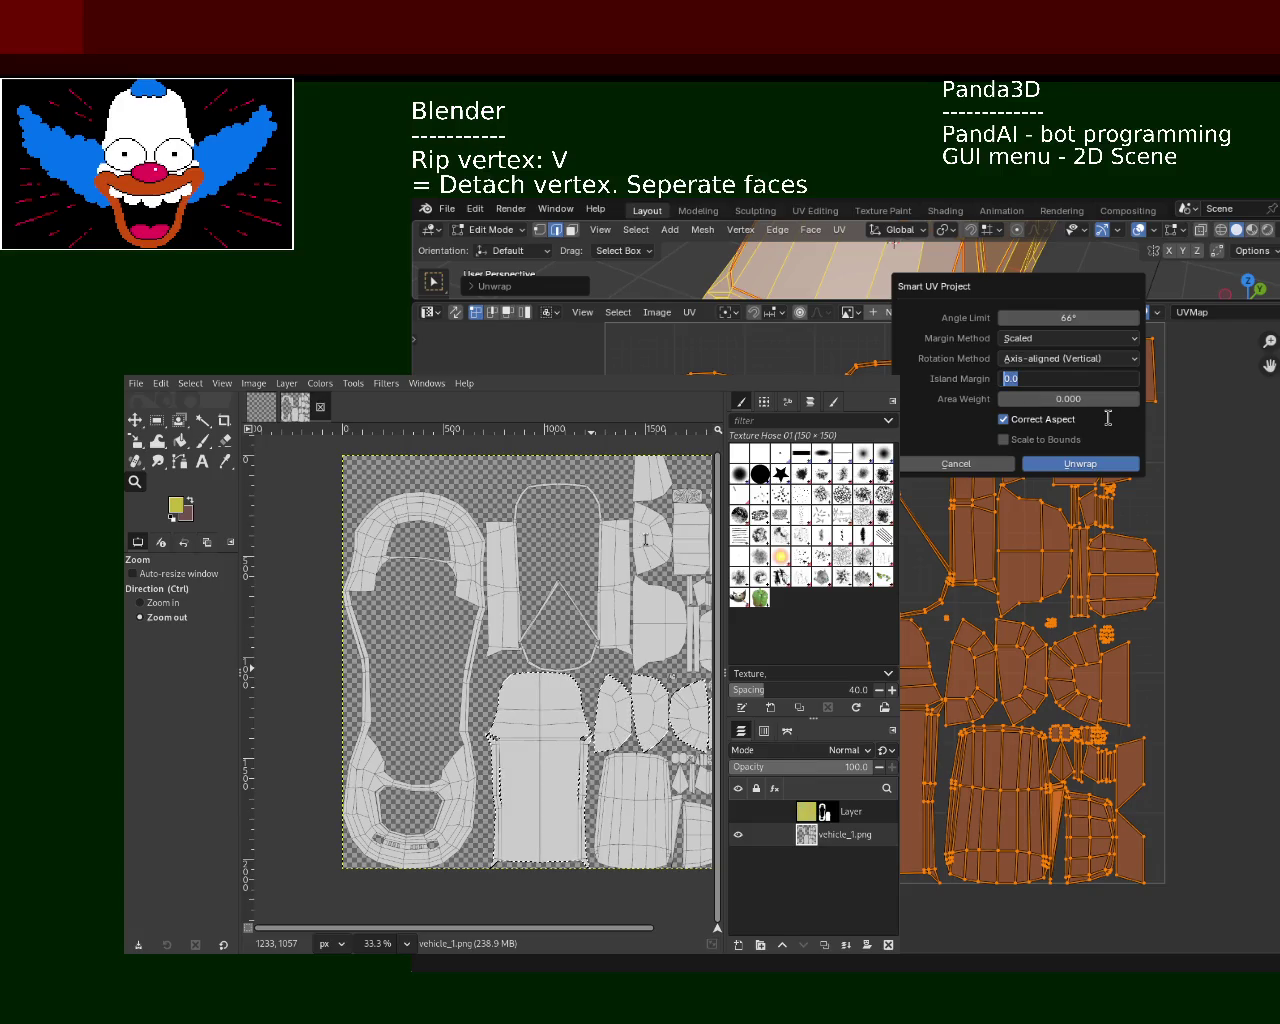
{"action": "type", "text": "1"}
{"action": "key", "text": "Return"}
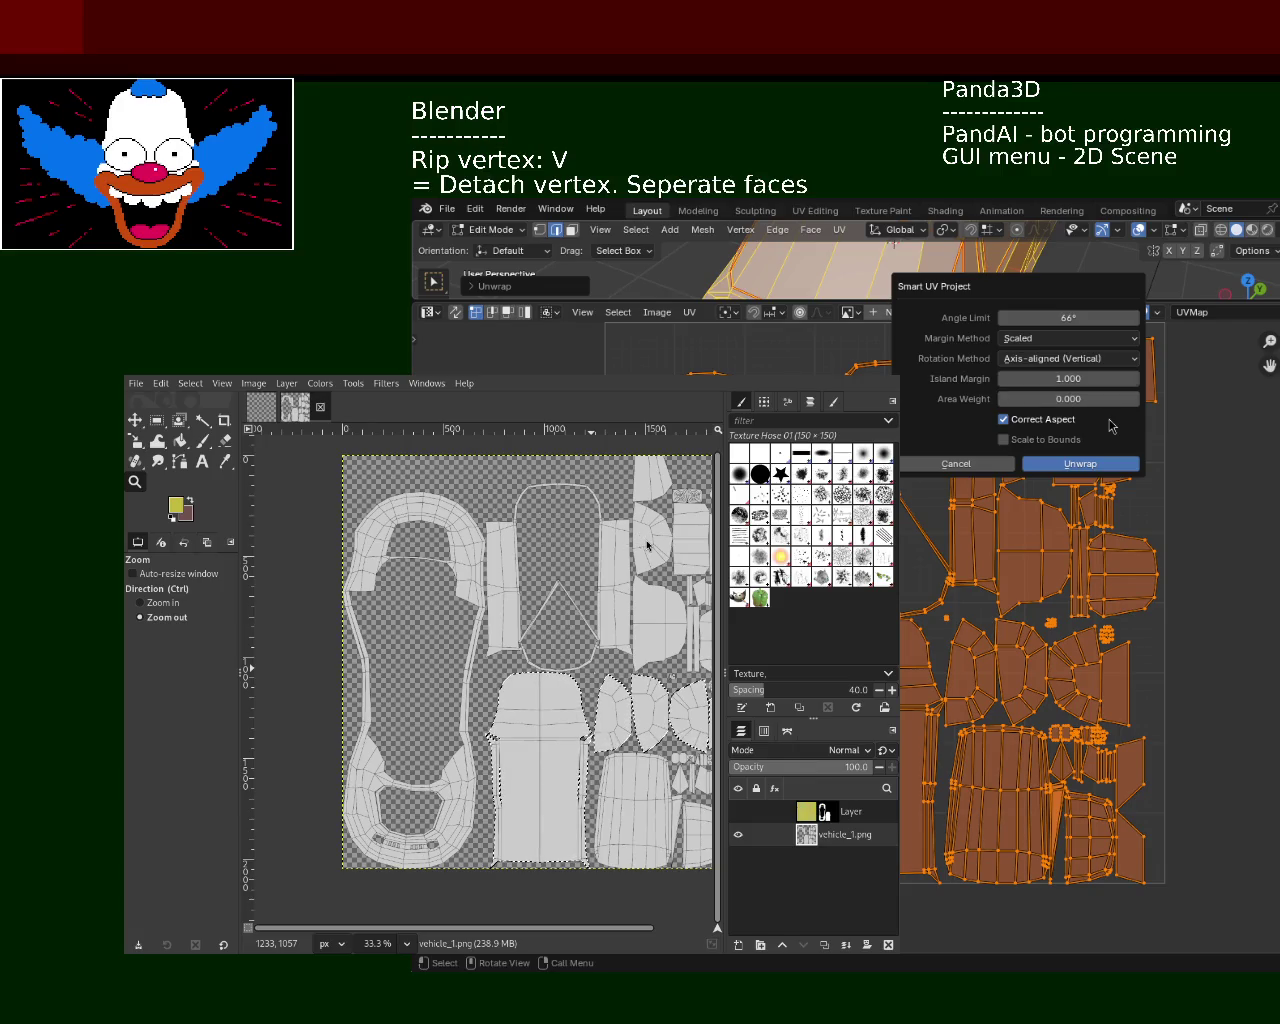
{"action": "left_click", "coordinate": [1100, 465]}
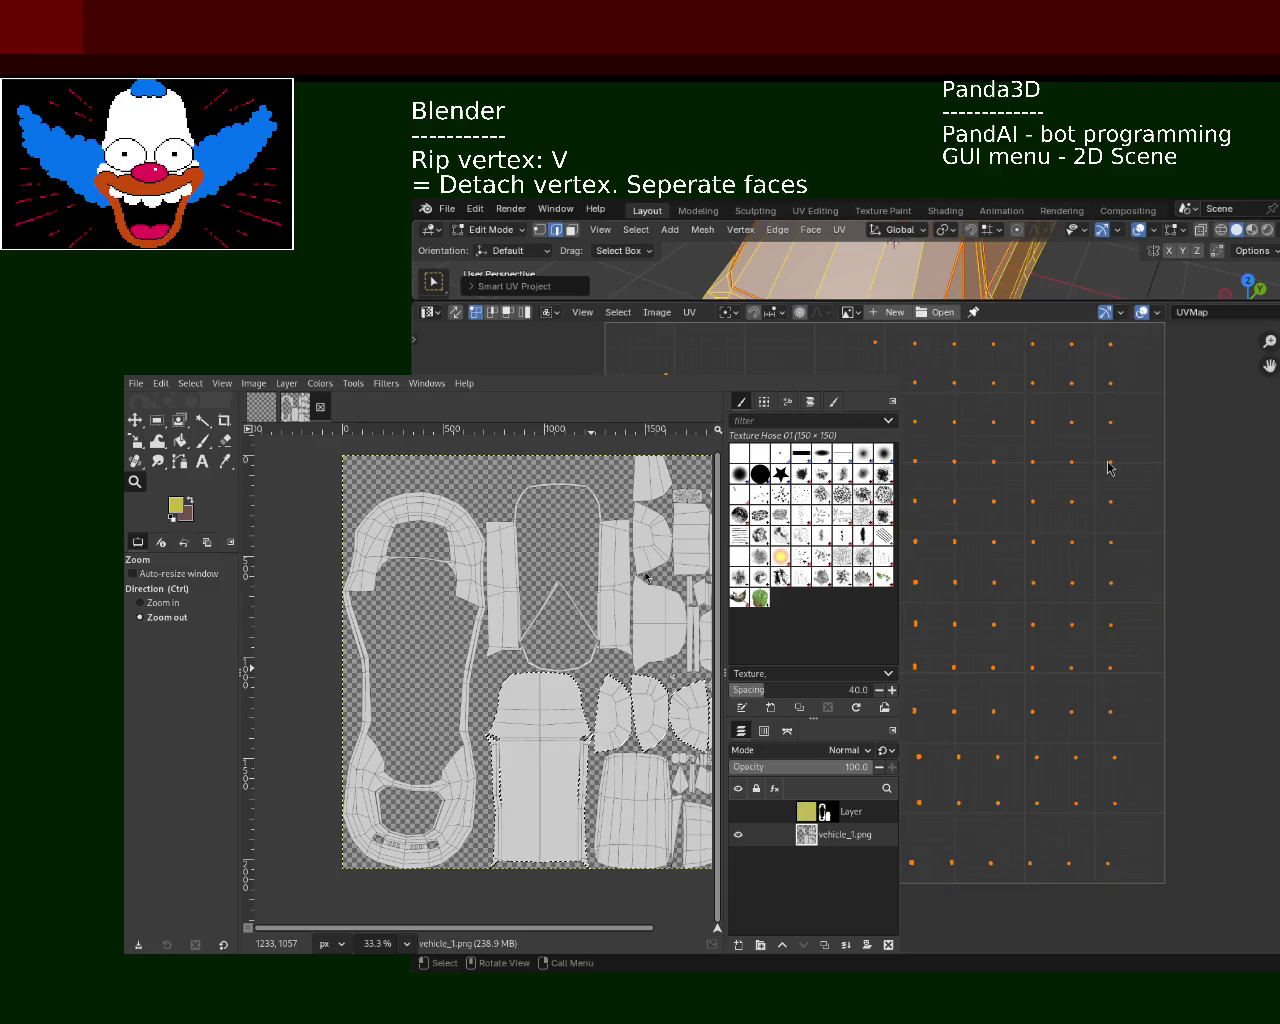
{"action": "left_click", "coordinate": [689, 312]}
{"action": "mouse_move", "coordinate": [725, 331]}
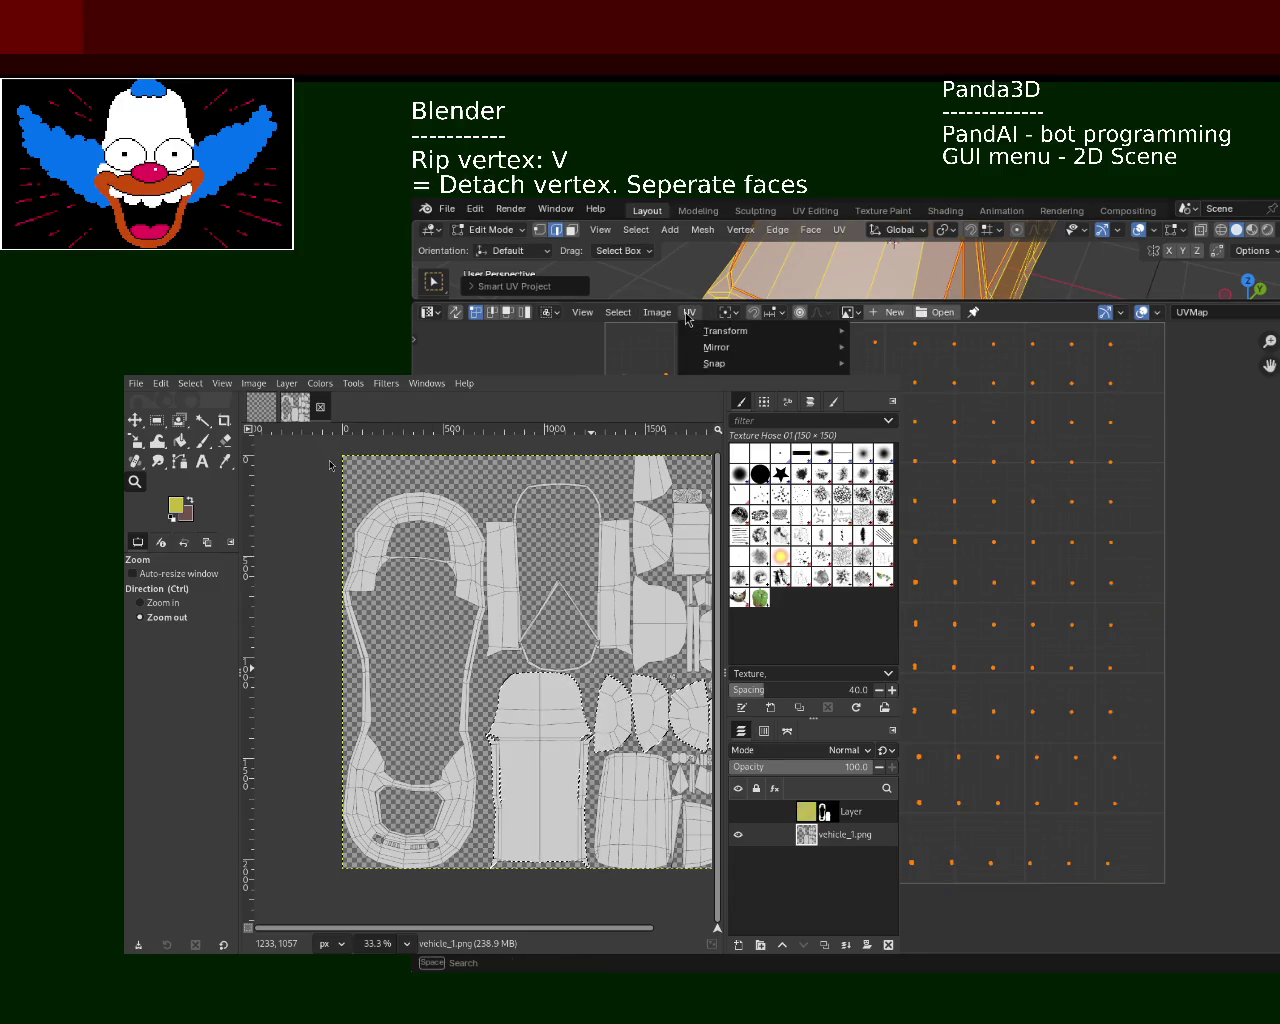
In the UV Editing workspace, unwrap with Smart UV Project at Island Margin 0.100
{"action": "left_click", "coordinate": [815, 210]}
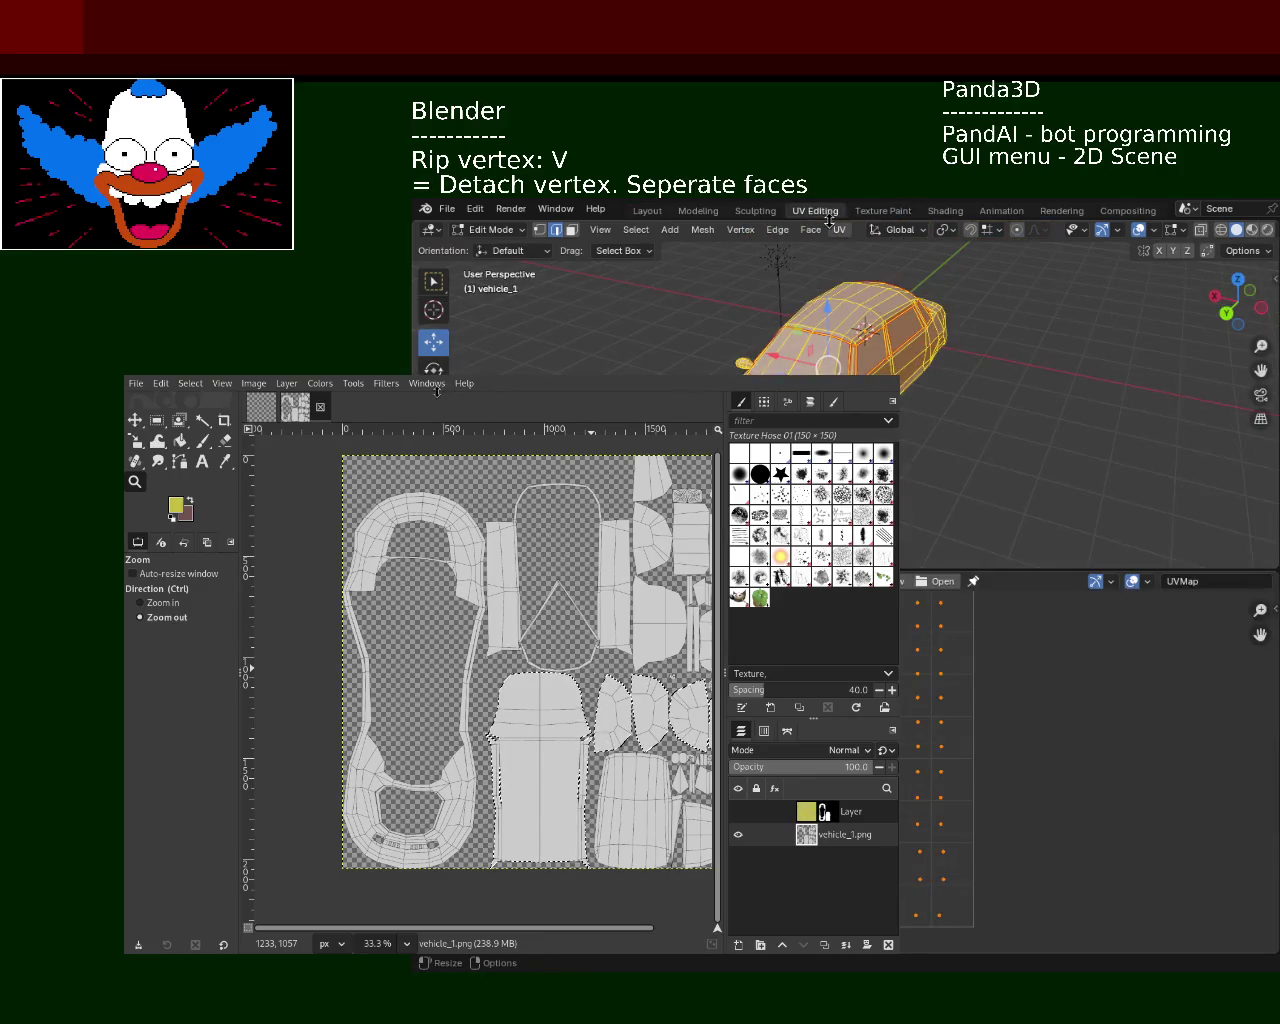
{"action": "left_click", "coordinate": [839, 229]}
{"action": "mouse_move", "coordinate": [870, 248]}
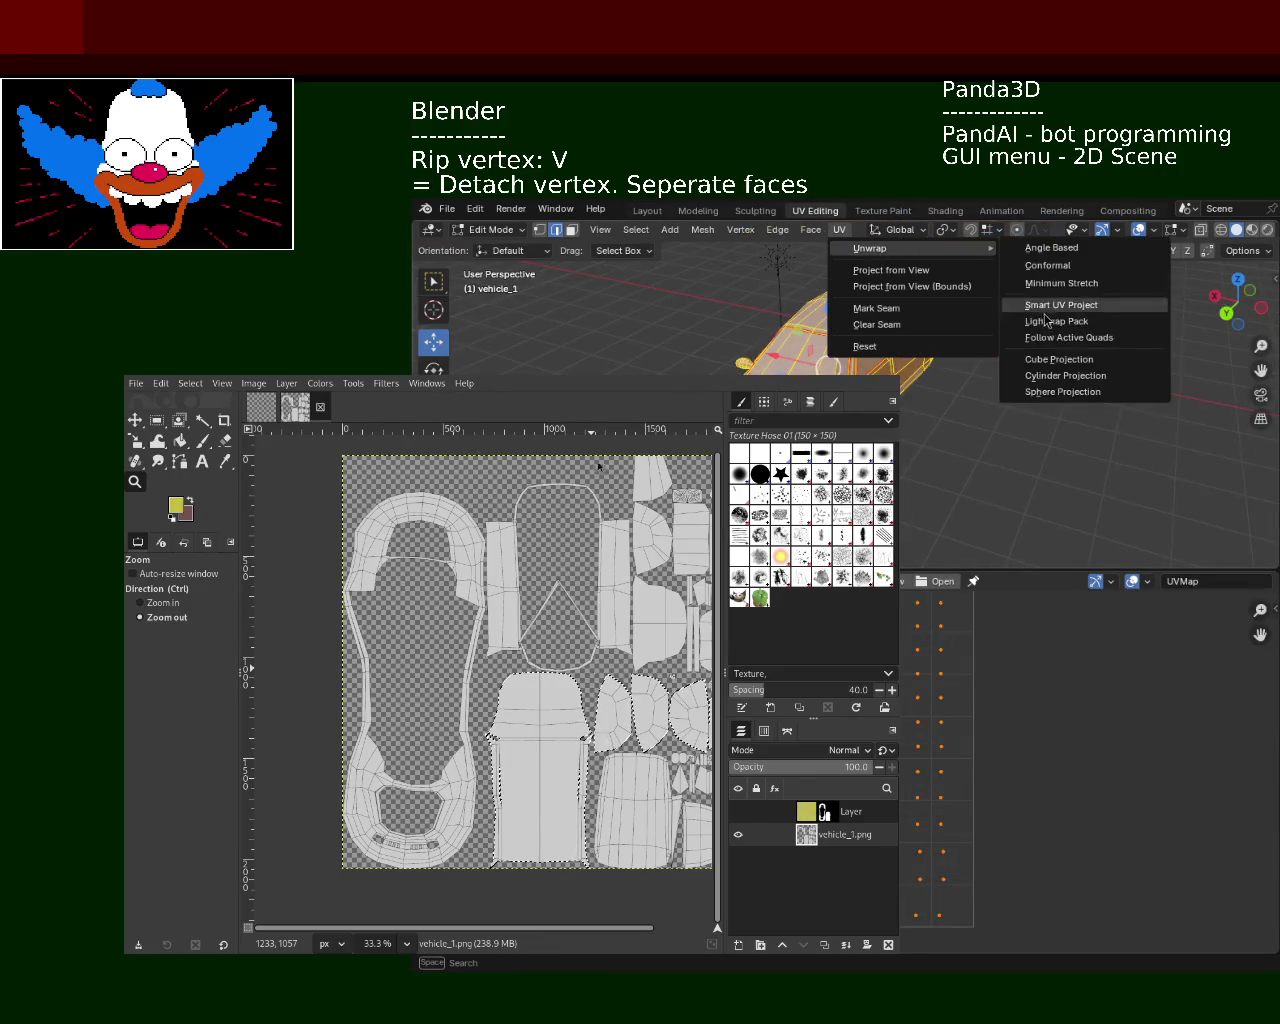
{"action": "left_click", "coordinate": [1052, 307]}
{"action": "left_click", "coordinate": [1052, 371]}
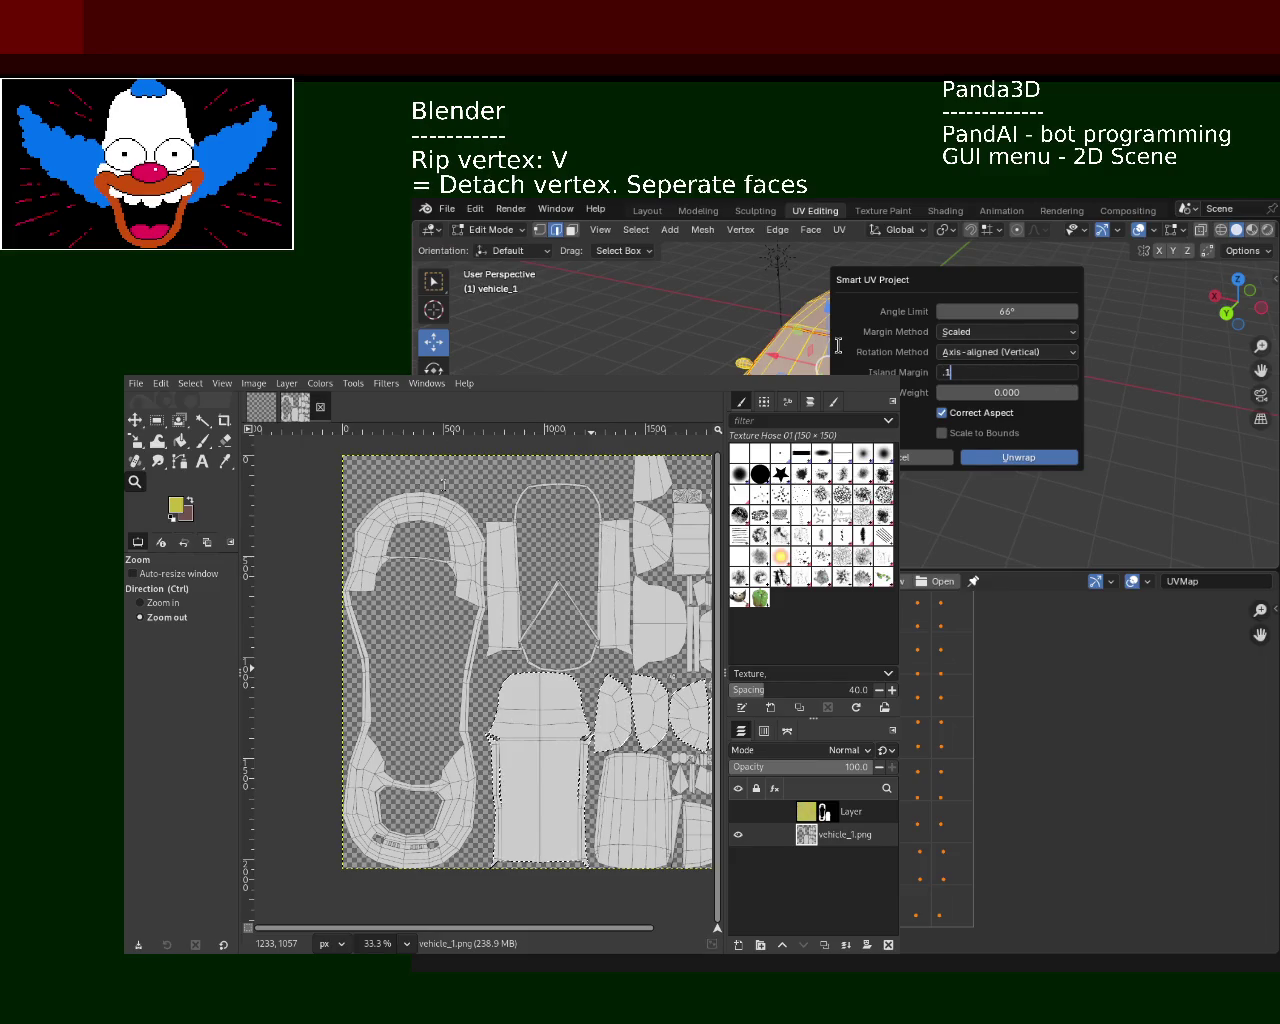
{"action": "key", "text": "Return"}
{"action": "left_click", "coordinate": [1018, 457]}
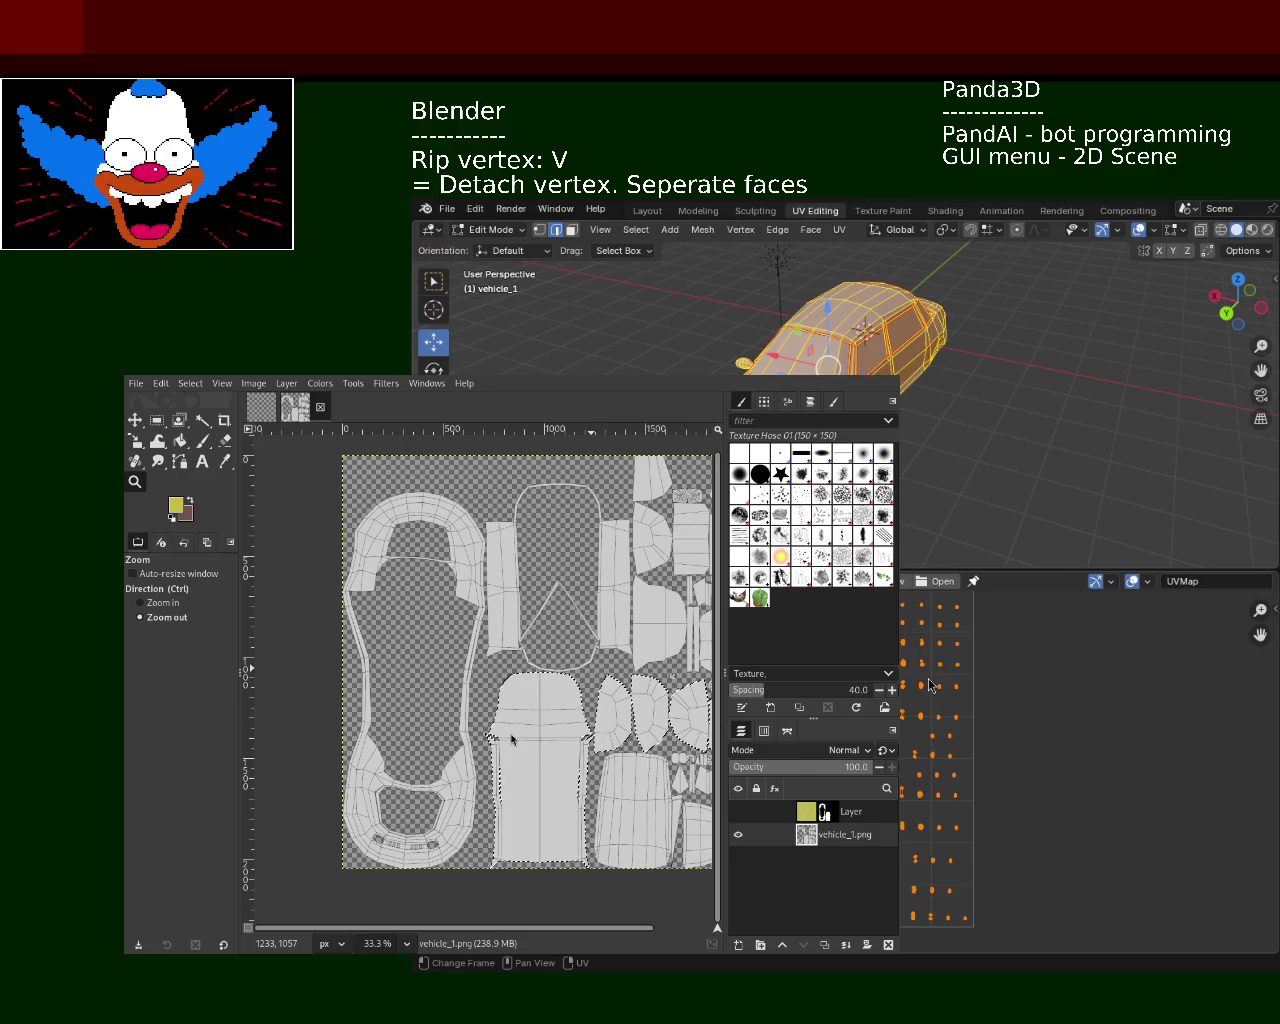
Re-unwrap with Minimum Stretch and another method, then reselect the whole car mesh
{"action": "left_click", "coordinate": [840, 229]}
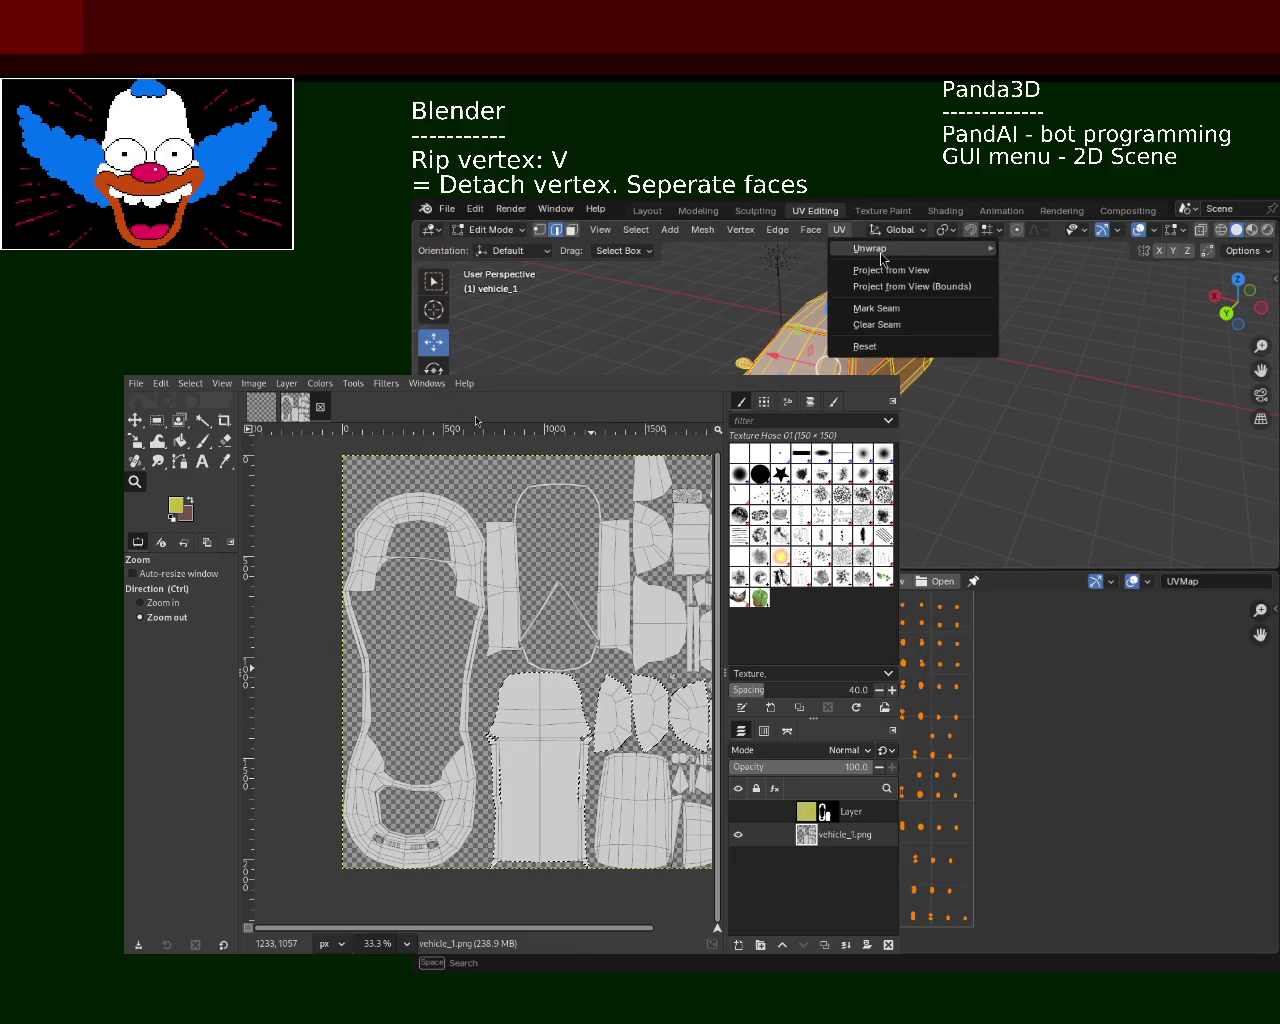
{"action": "mouse_move", "coordinate": [905, 248]}
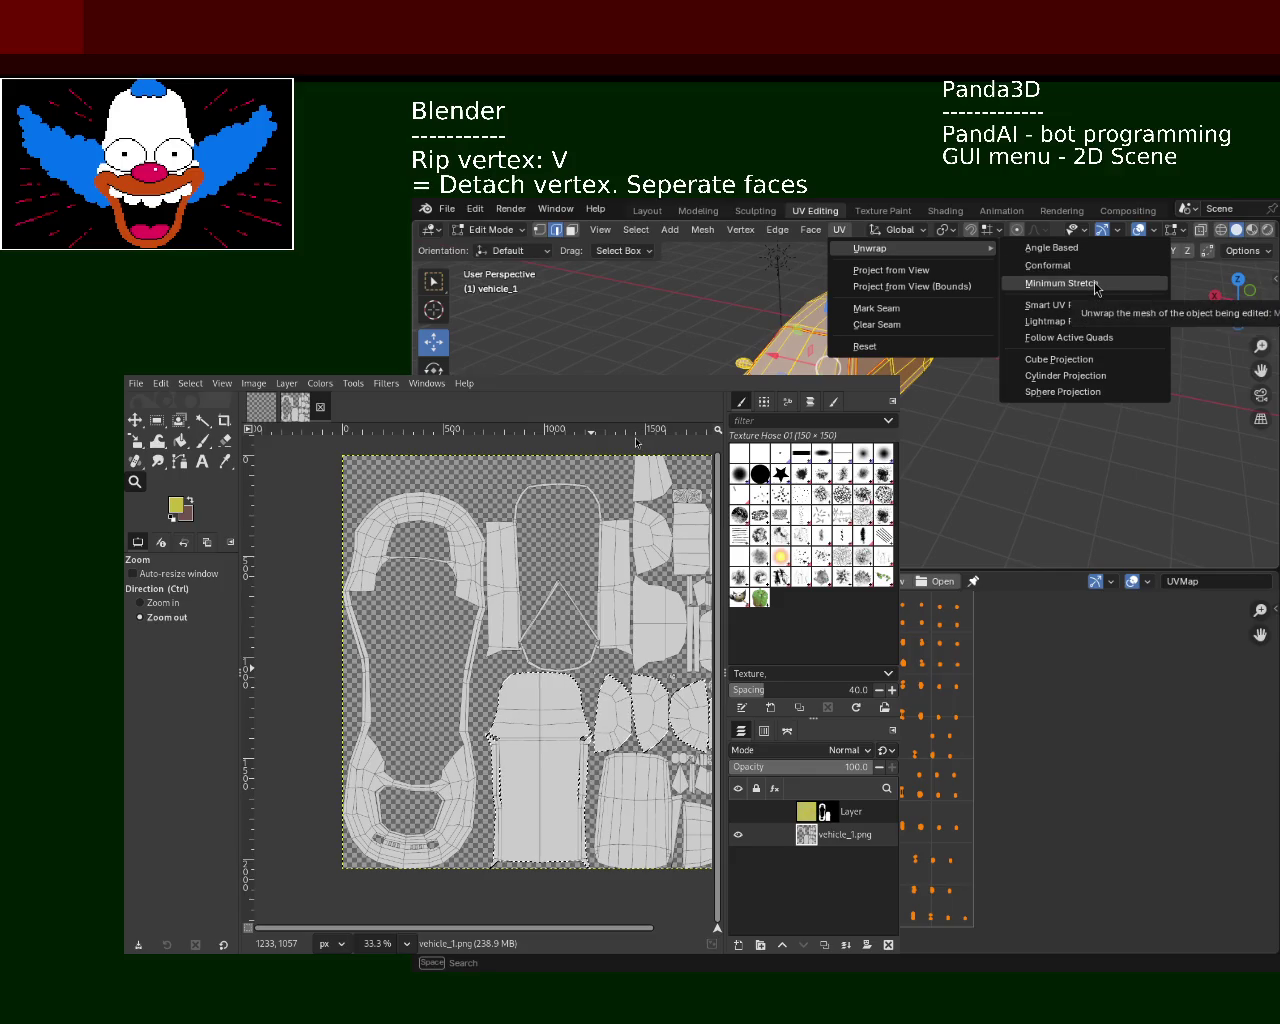
{"action": "left_click", "coordinate": [1095, 284]}
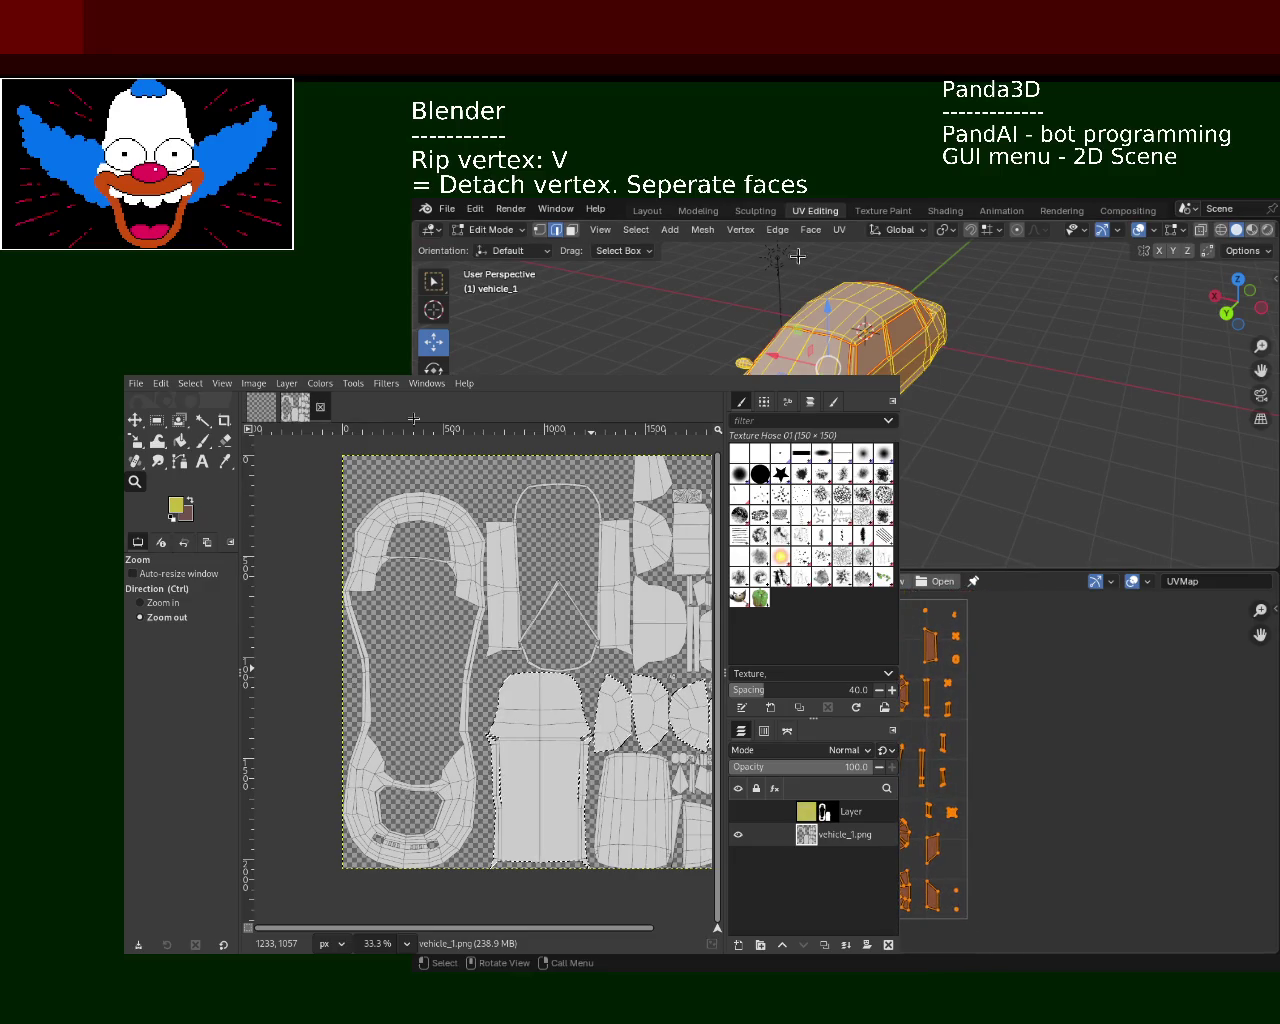
{"action": "left_click", "coordinate": [840, 232]}
{"action": "mouse_move", "coordinate": [912, 248]}
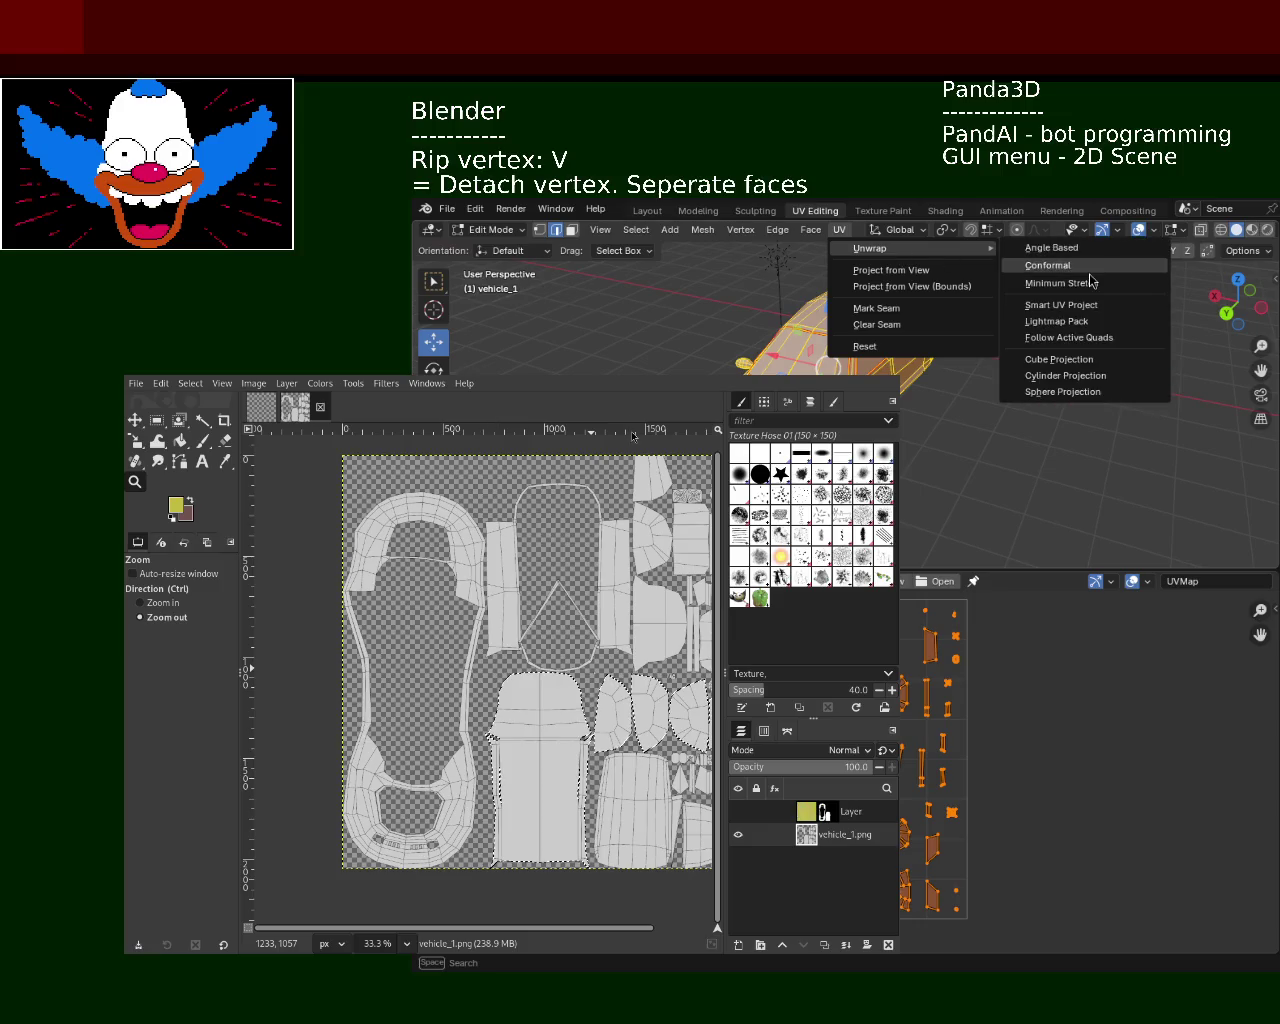
{"action": "left_click", "coordinate": [1085, 291]}
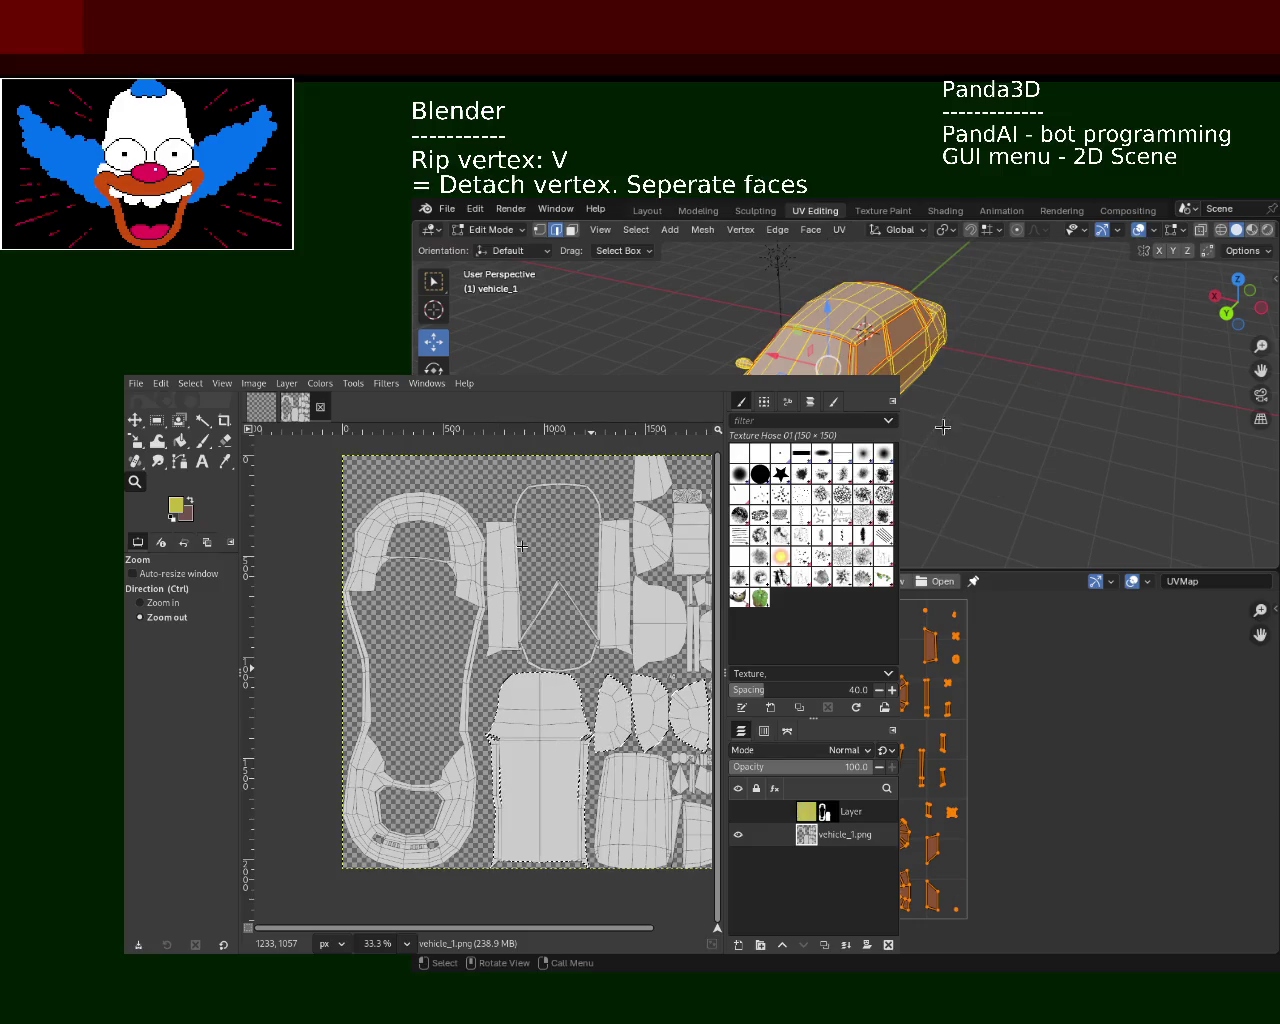
{"action": "left_click", "coordinate": [647, 355]}
{"action": "key", "text": "a"}
{"action": "left_click", "coordinate": [829, 233]}
{"action": "mouse_move", "coordinate": [870, 248]}
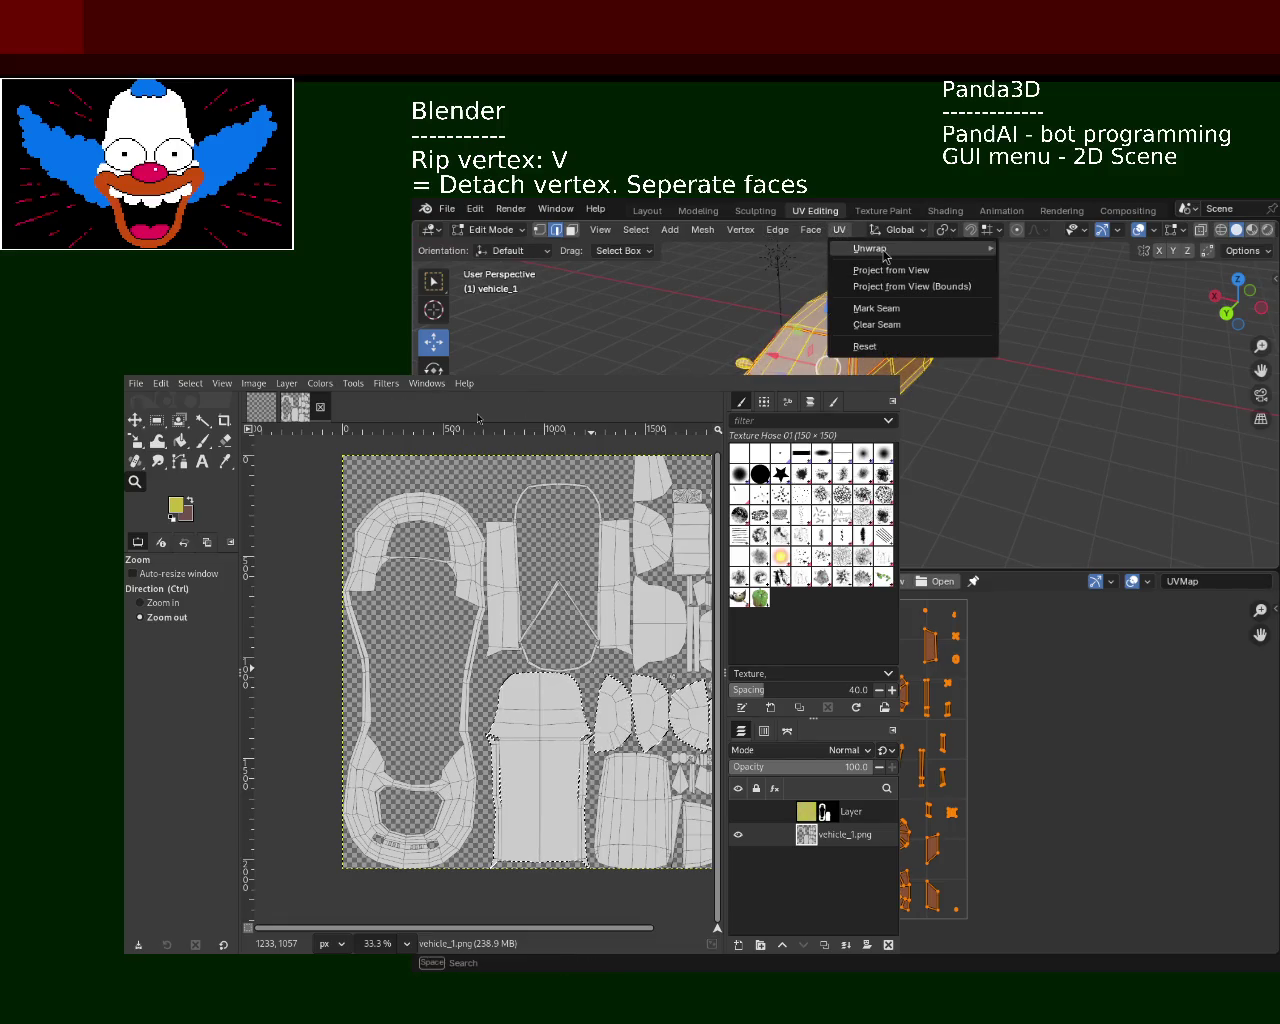
Step Smart UV Project's island margin down from 0.100 to 0.000 and unwrap, then apply Minimum Stretch
{"action": "left_click", "coordinate": [1062, 299]}
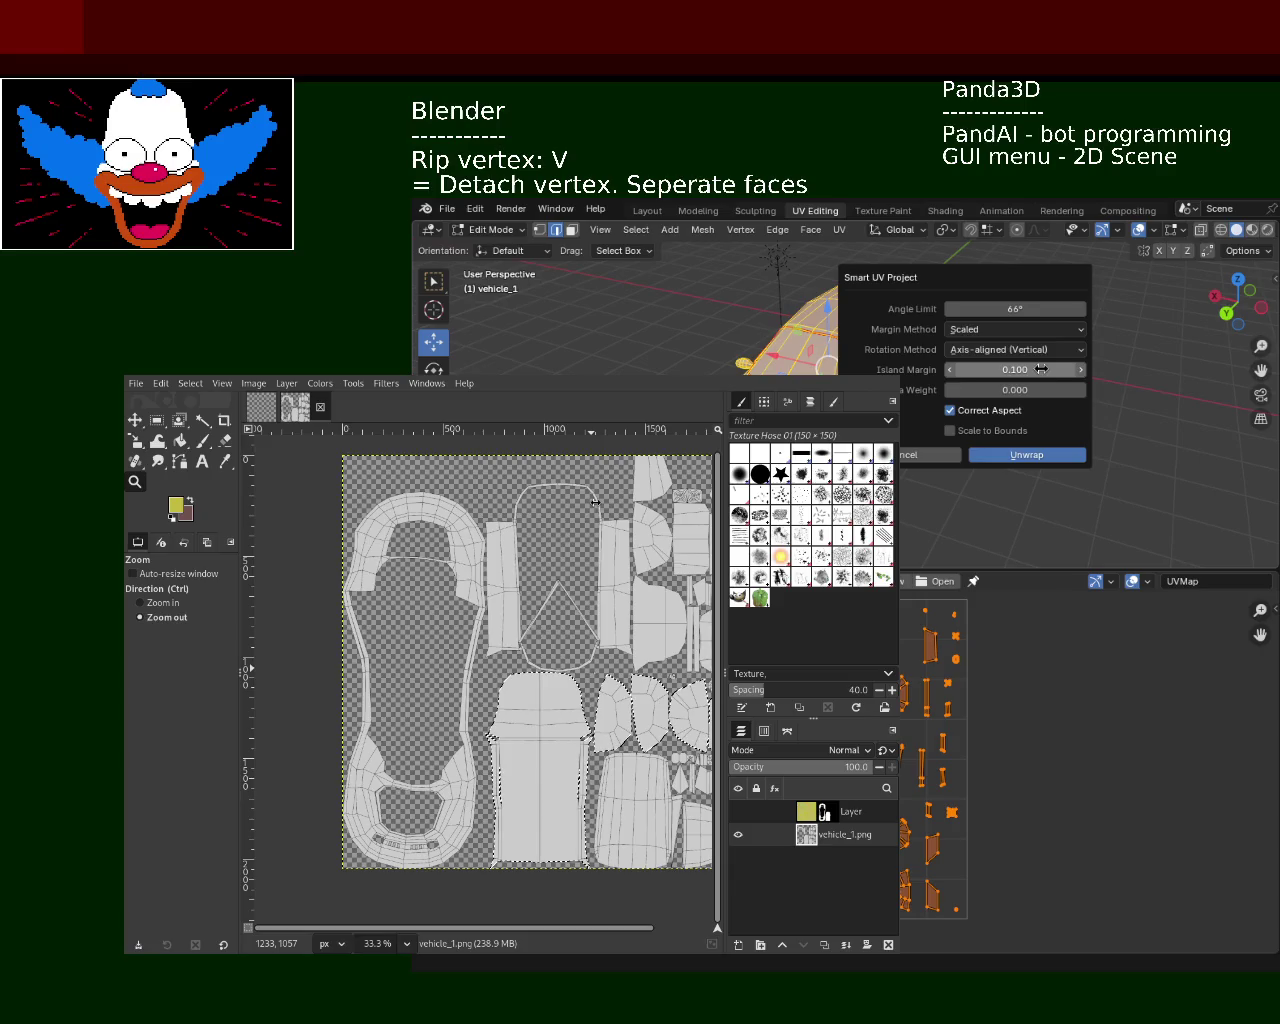
{"action": "left_click", "coordinate": [949, 370]}
{"action": "left_click", "coordinate": [949, 370]}
{"action": "left_click", "coordinate": [949, 370]}
{"action": "left_click", "coordinate": [949, 370]}
{"action": "left_click", "coordinate": [949, 370]}
{"action": "left_click", "coordinate": [949, 370]}
{"action": "left_click", "coordinate": [949, 370]}
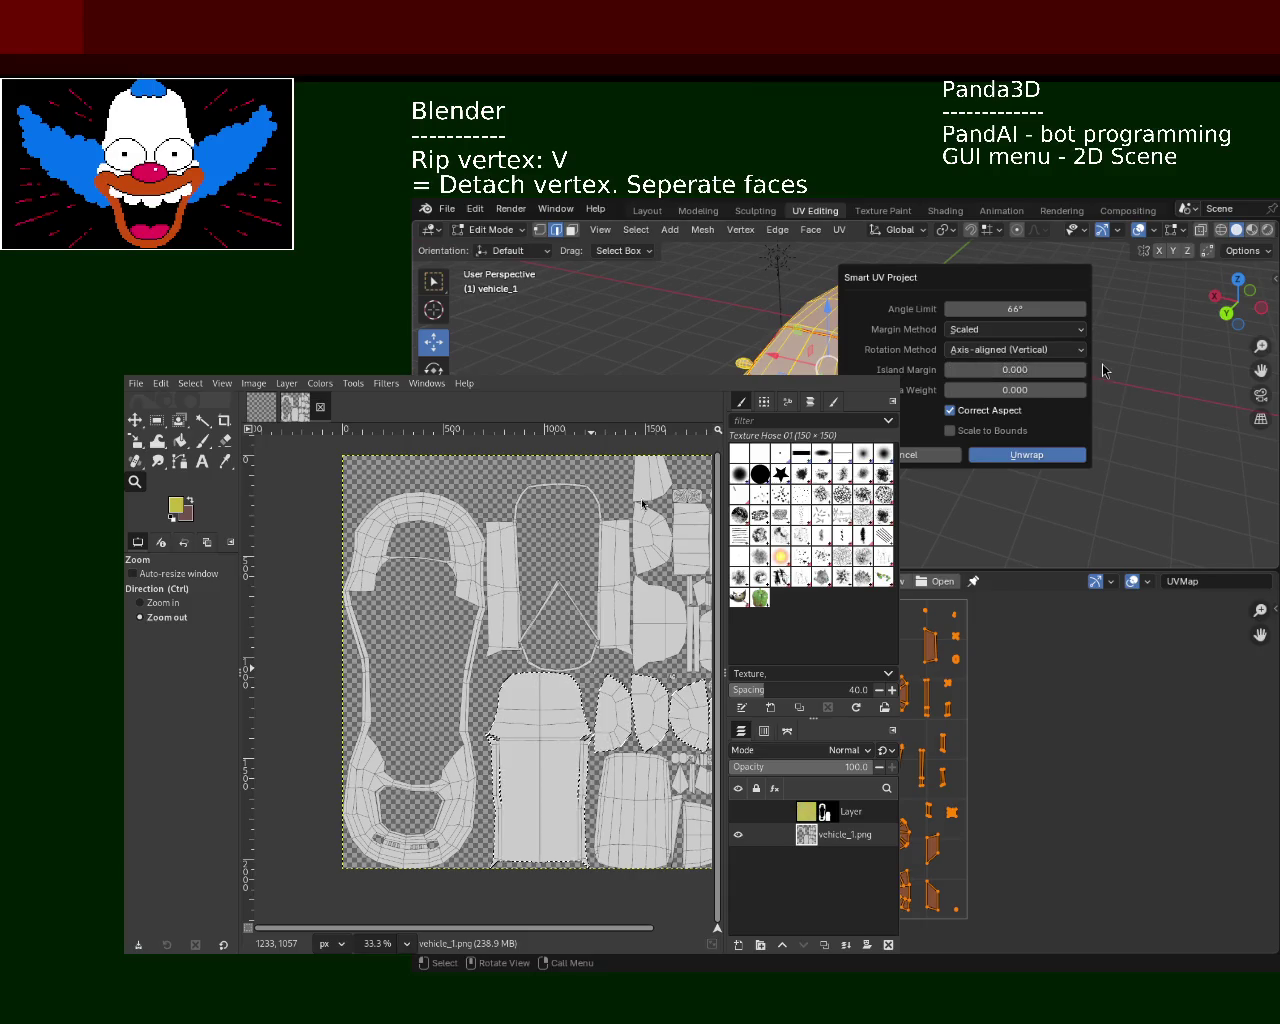
{"action": "left_click", "coordinate": [1063, 454]}
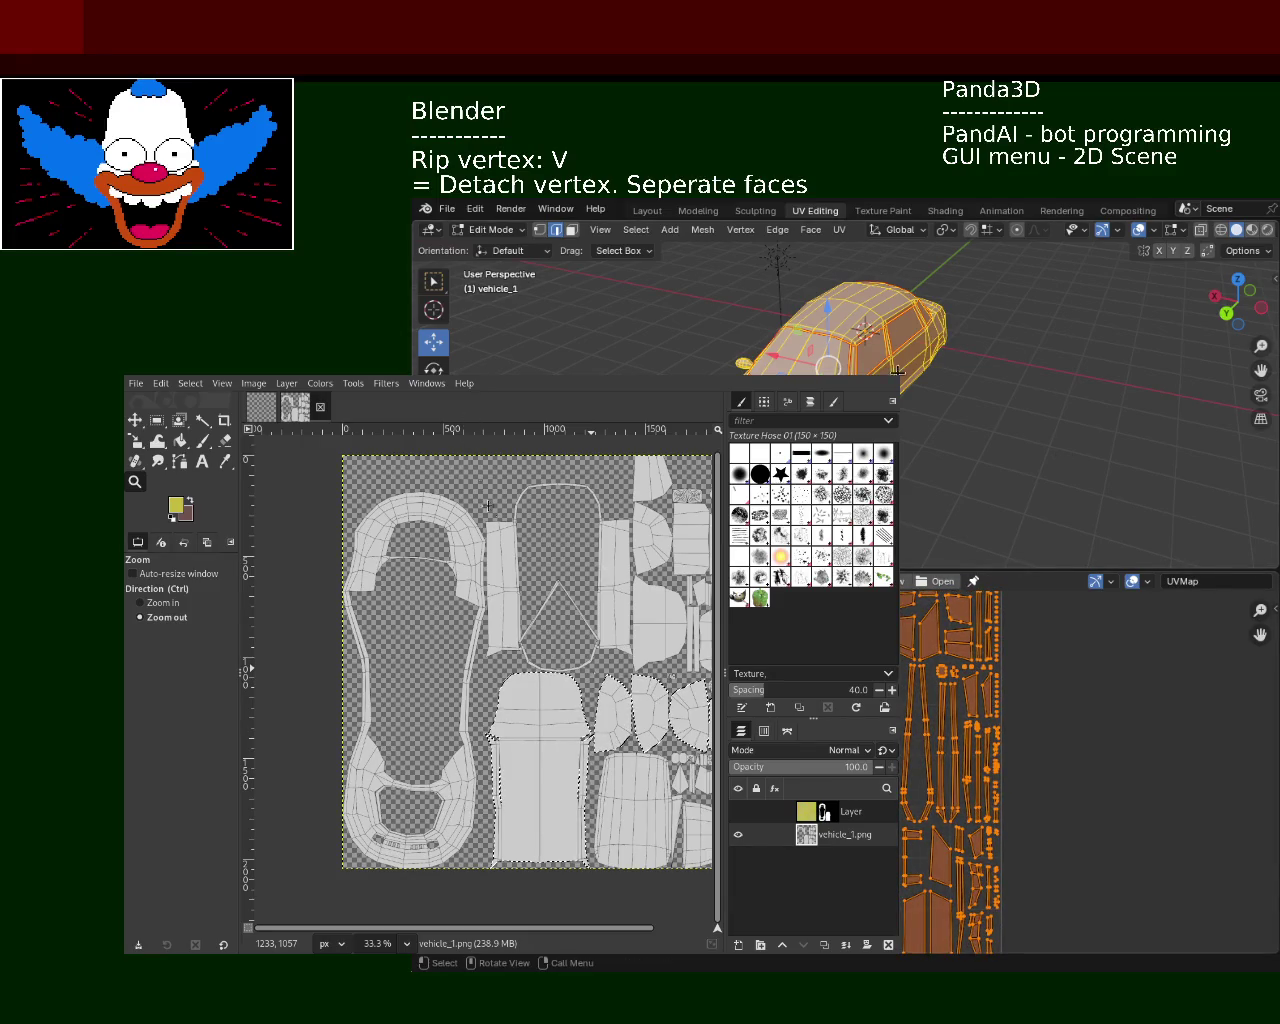
{"action": "left_click", "coordinate": [839, 230]}
{"action": "mouse_move", "coordinate": [870, 248]}
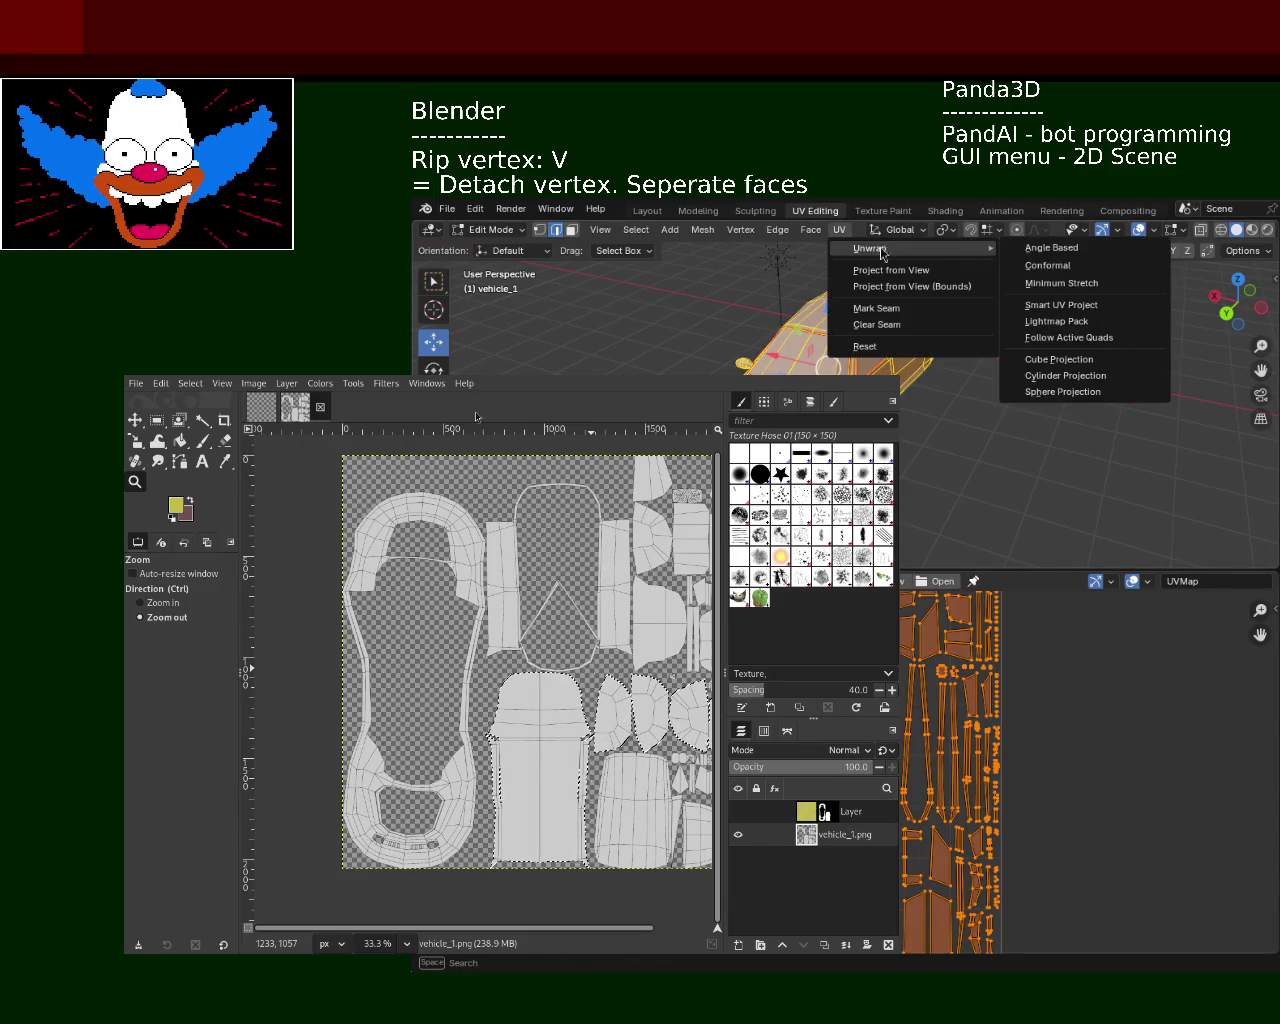
{"action": "left_click", "coordinate": [1075, 283]}
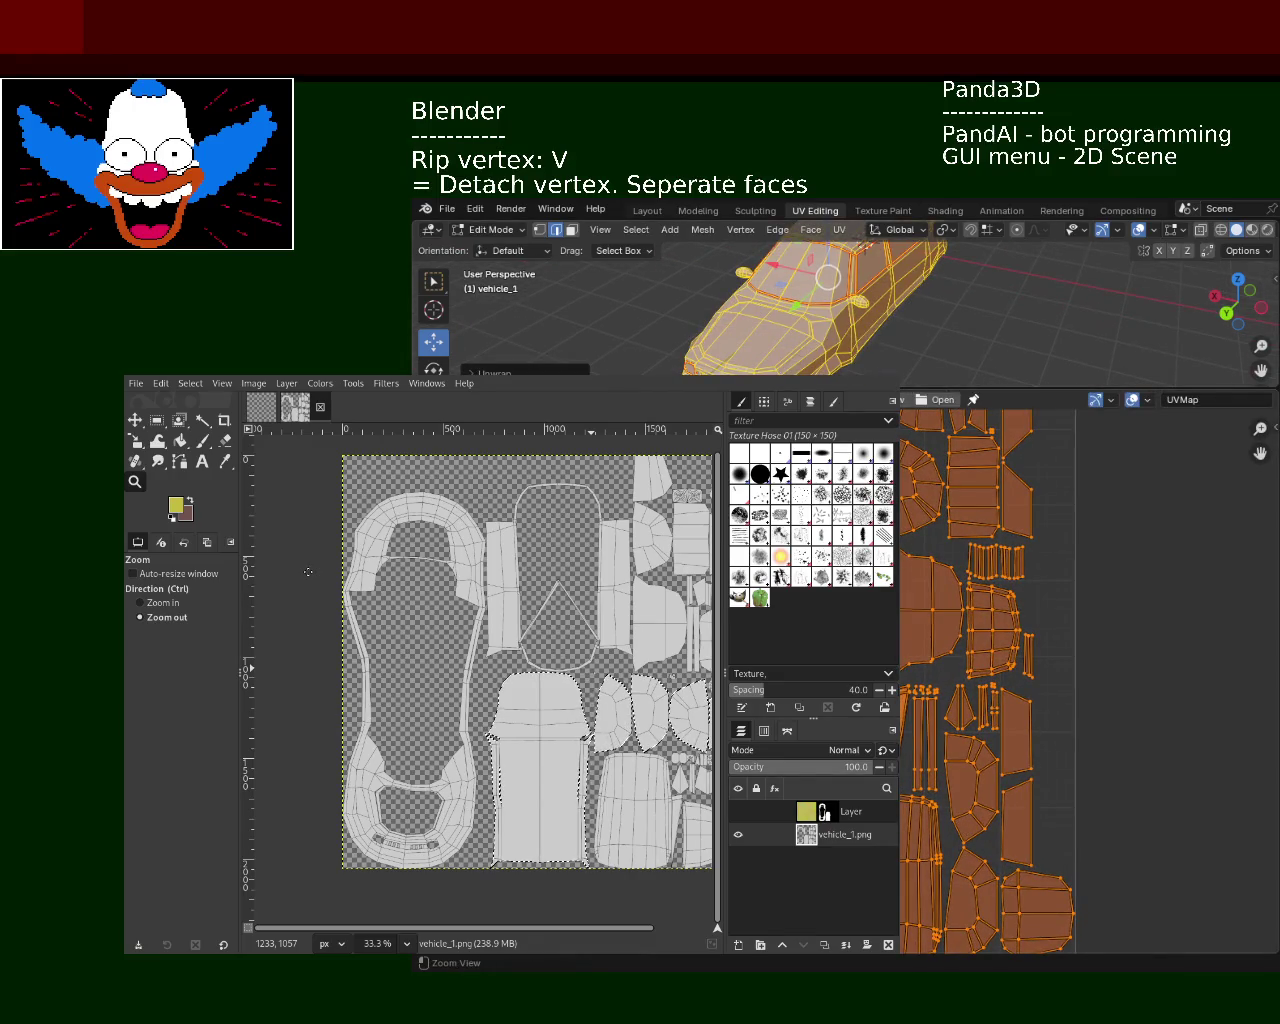
{"action": "scroll", "coordinate": [925, 765], "scroll_direction": "up", "scroll_amount": 3}
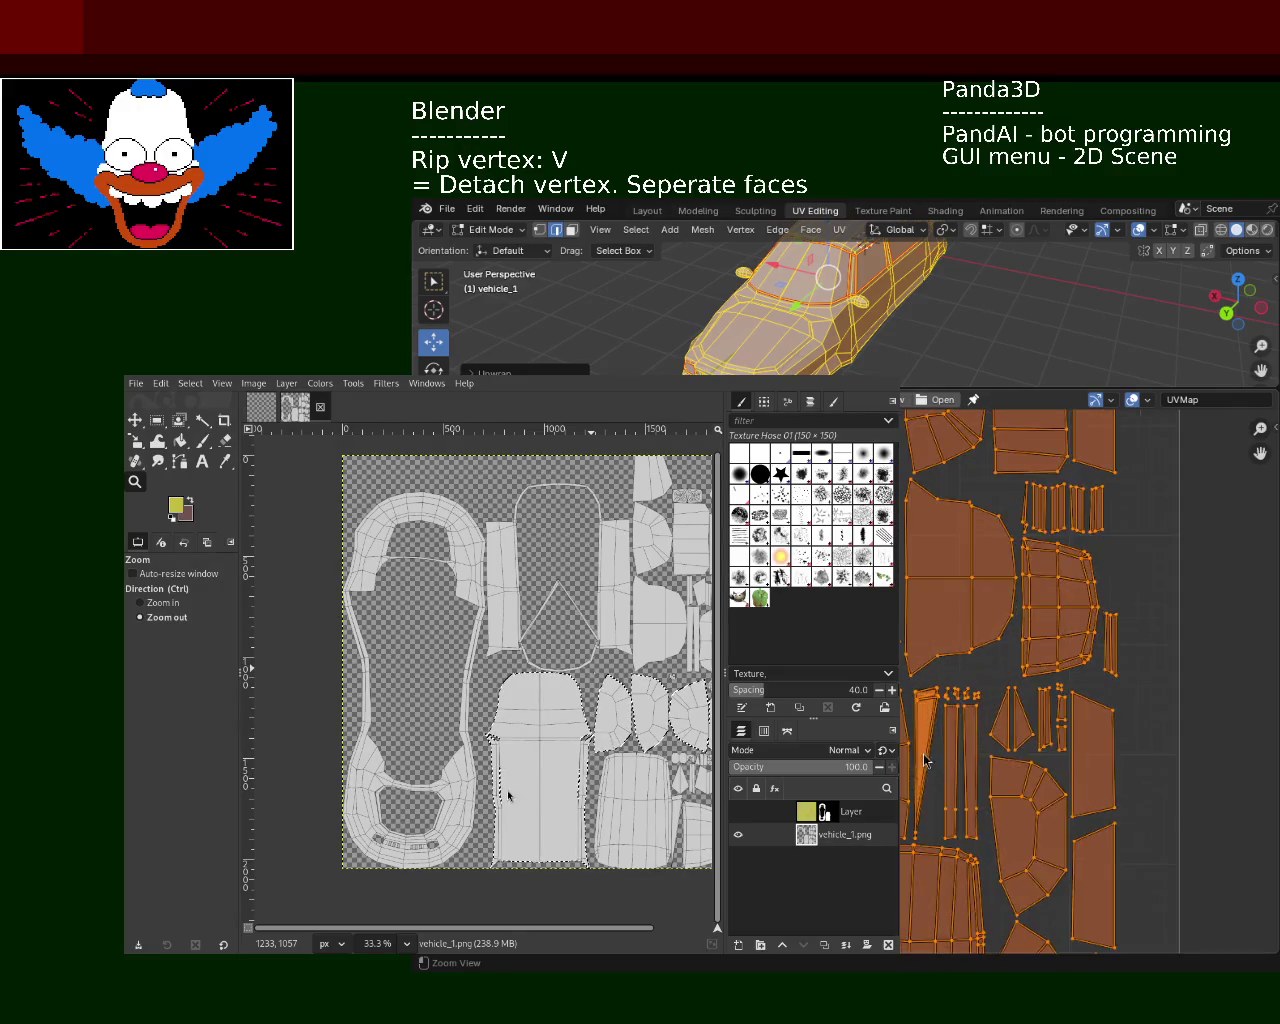
{"action": "scroll", "coordinate": [925, 765], "scroll_direction": "up", "scroll_amount": 2}
{"action": "scroll", "coordinate": [901, 749], "scroll_direction": "down", "scroll_amount": 3}
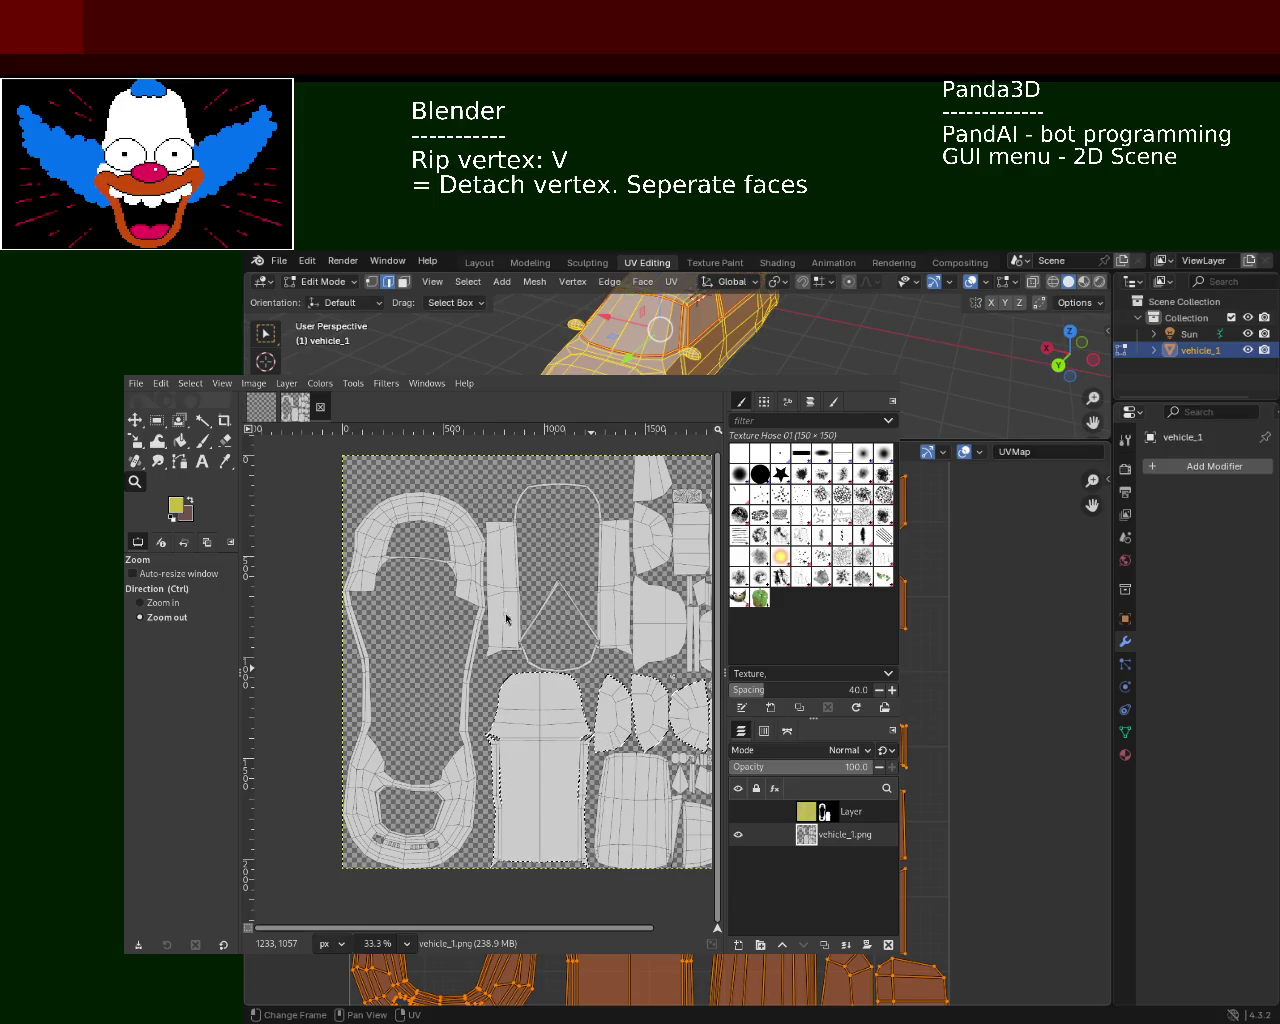
Move the GIMP window right, off Blender's UV editor, to reveal the packed UV layout
{"action": "mouse_move", "coordinate": [598, 673]}
{"action": "left_mouse_down", "text": "alt"}
{"action": "mouse_move", "coordinate": [958, 670]}
{"action": "mouse_move", "coordinate": [776, 590]}
{"action": "left_mouse_up", "text": "alt"}
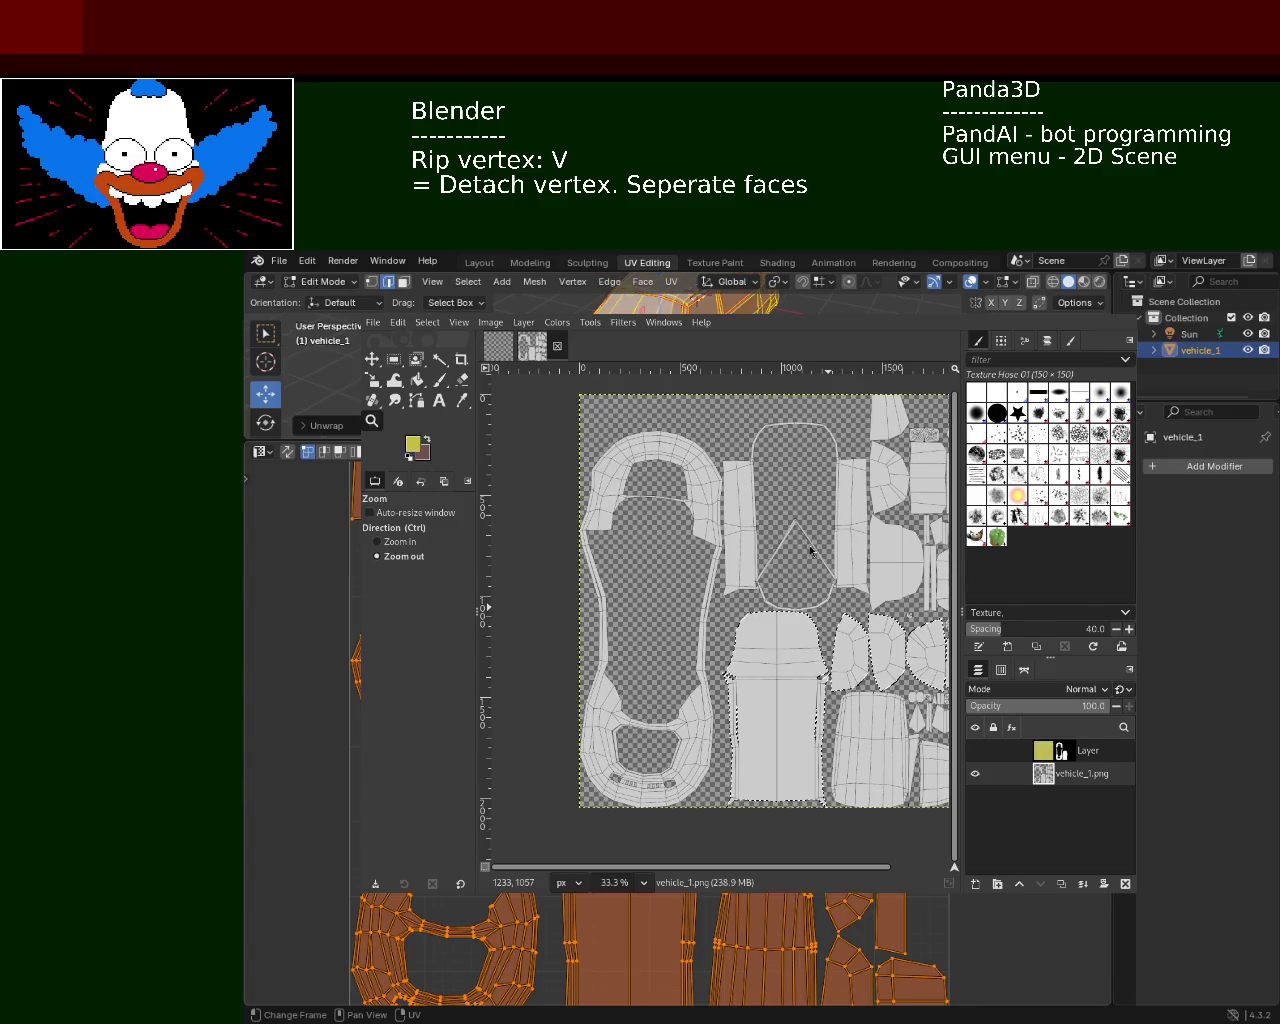
{"action": "key", "text": "alt+Tab"}
{"action": "key", "text": "alt+Tab"}
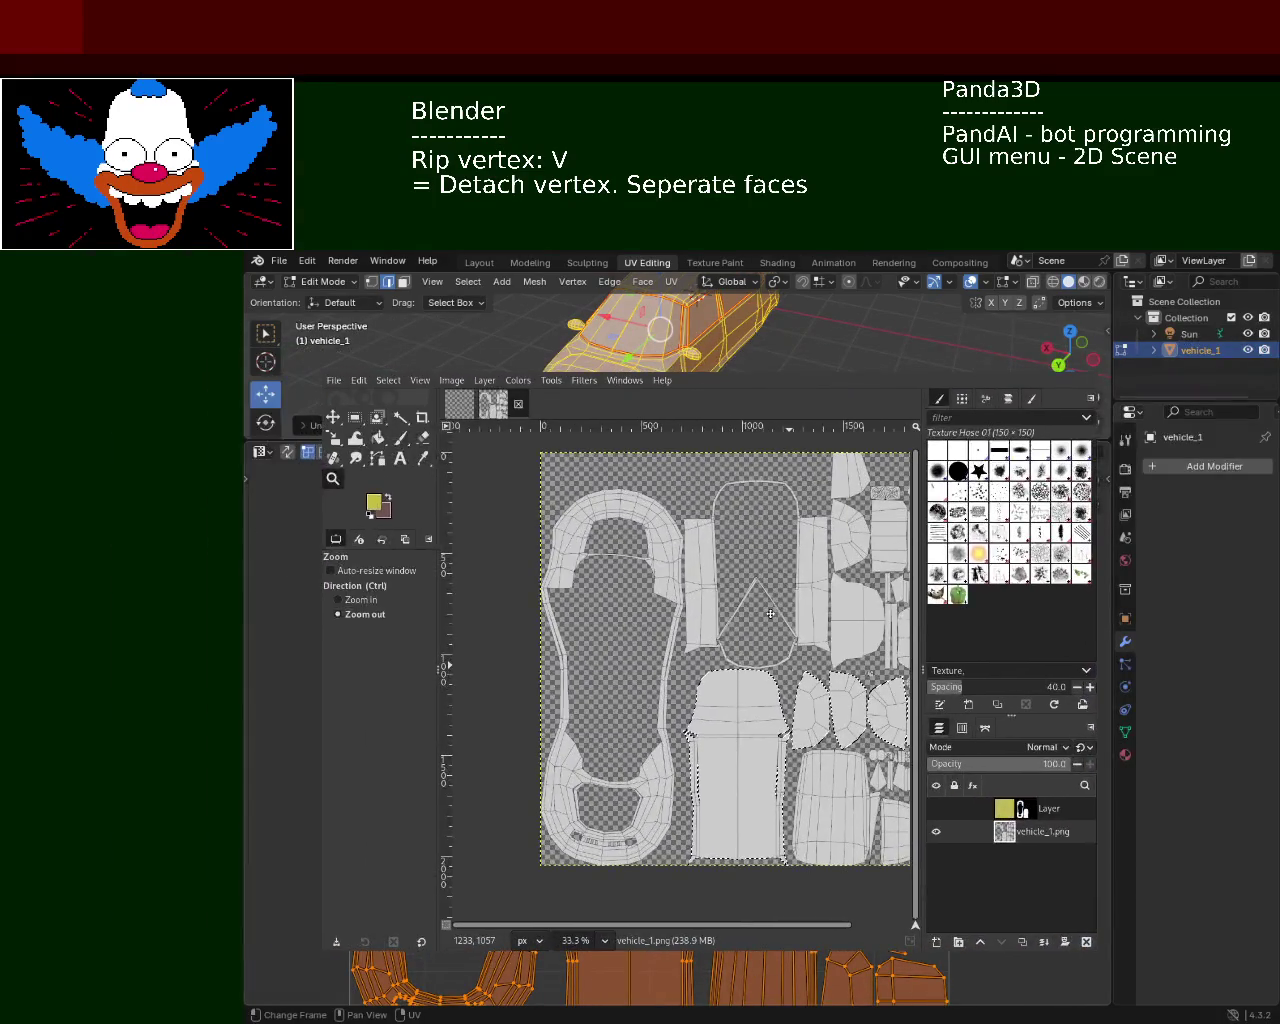
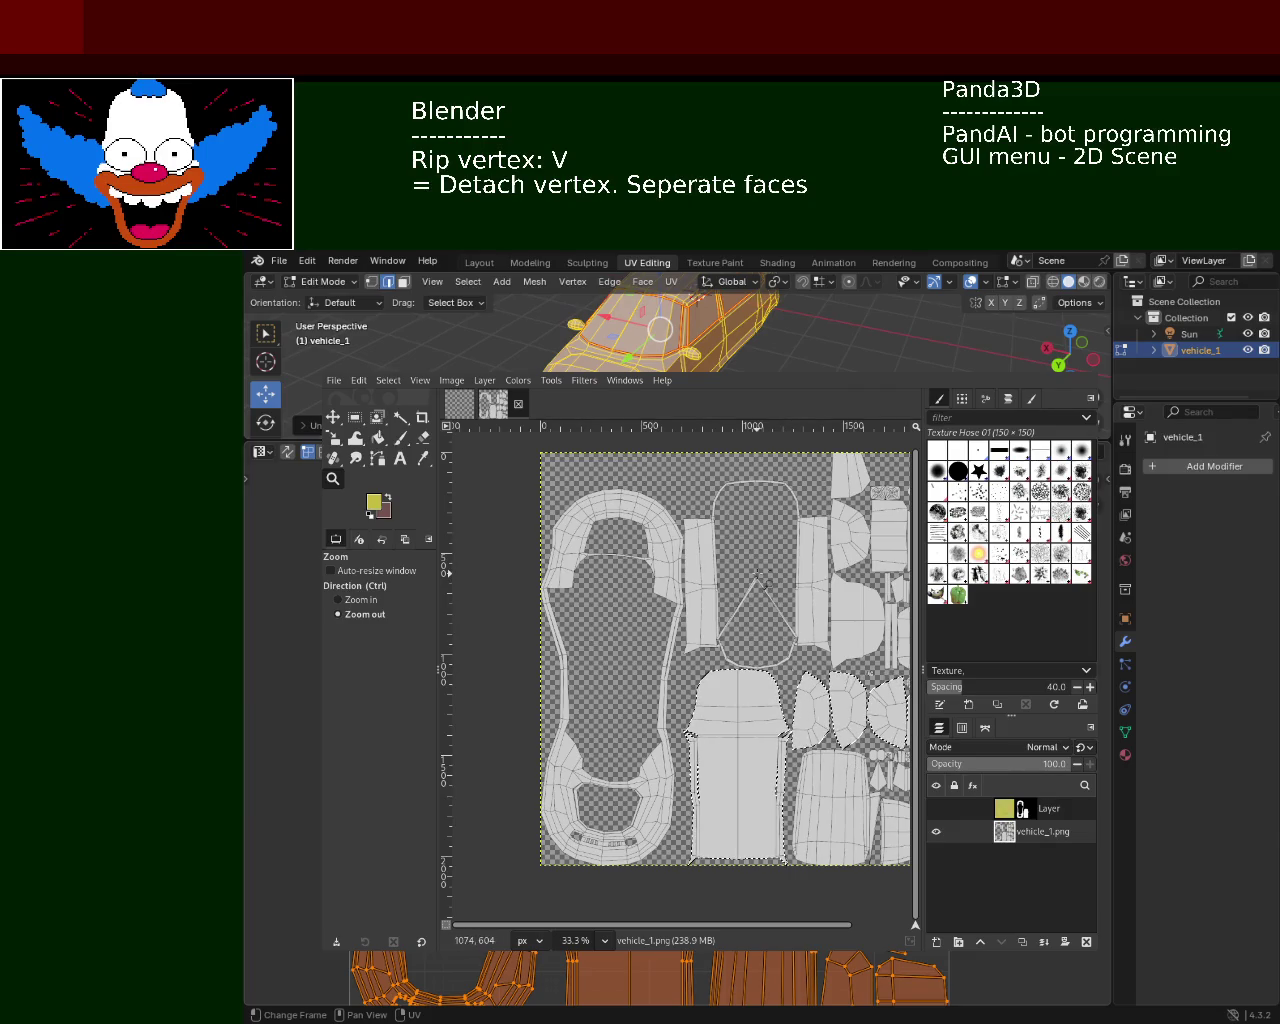
Zoom in on a region of the vehicle_1 texture, then zoom back out repeatedly
{"action": "left_click_drag", "start_coordinate": [662, 522], "coordinate": [686, 672], "text": "ctrl"}
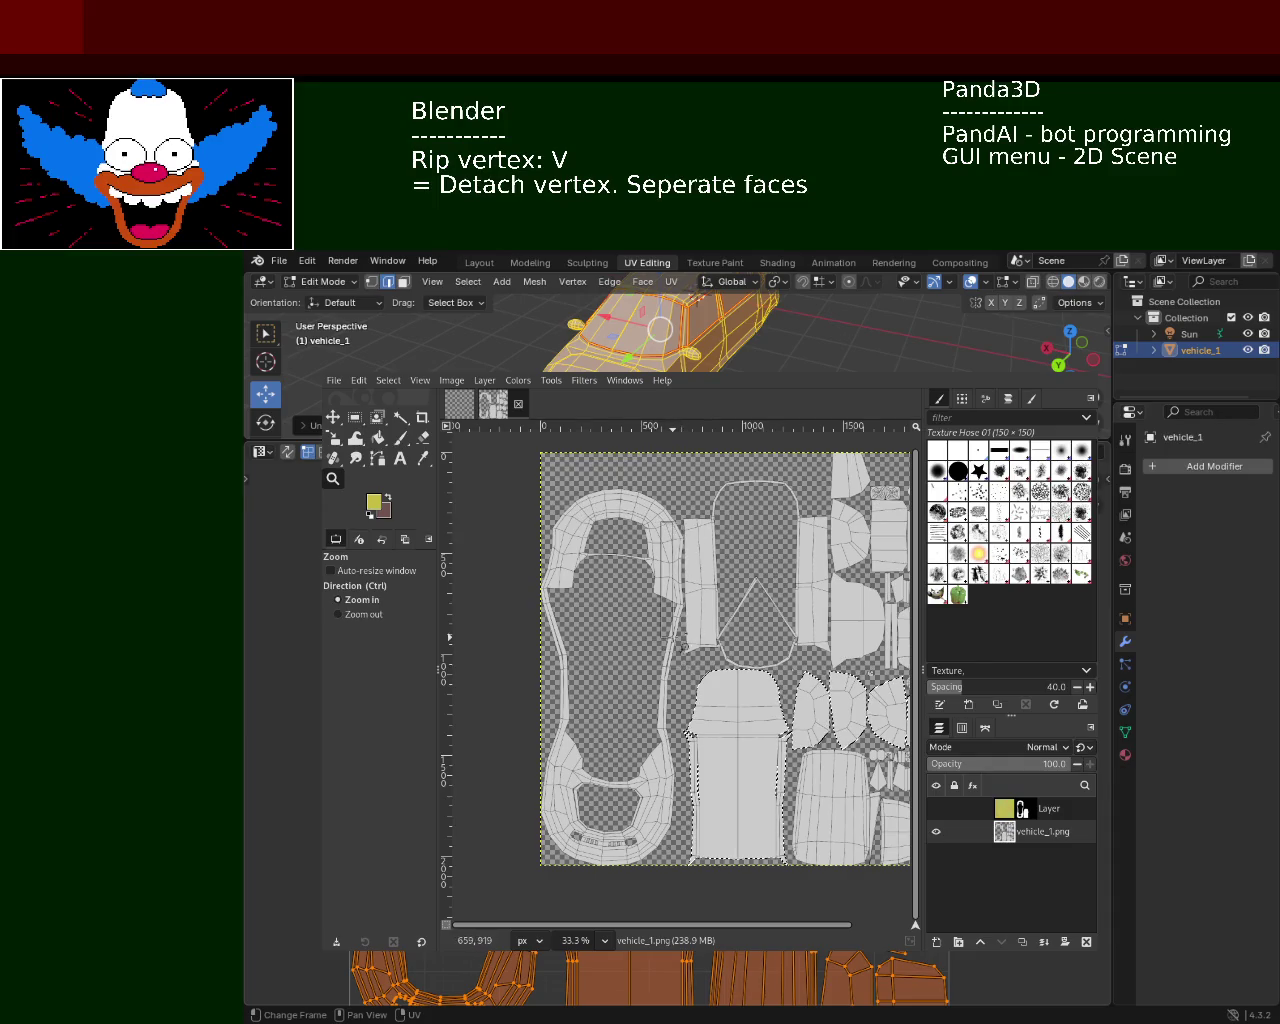
{"action": "left_click", "coordinate": [655, 592], "text": "ctrl"}
{"action": "left_click", "coordinate": [620, 596], "text": "ctrl"}
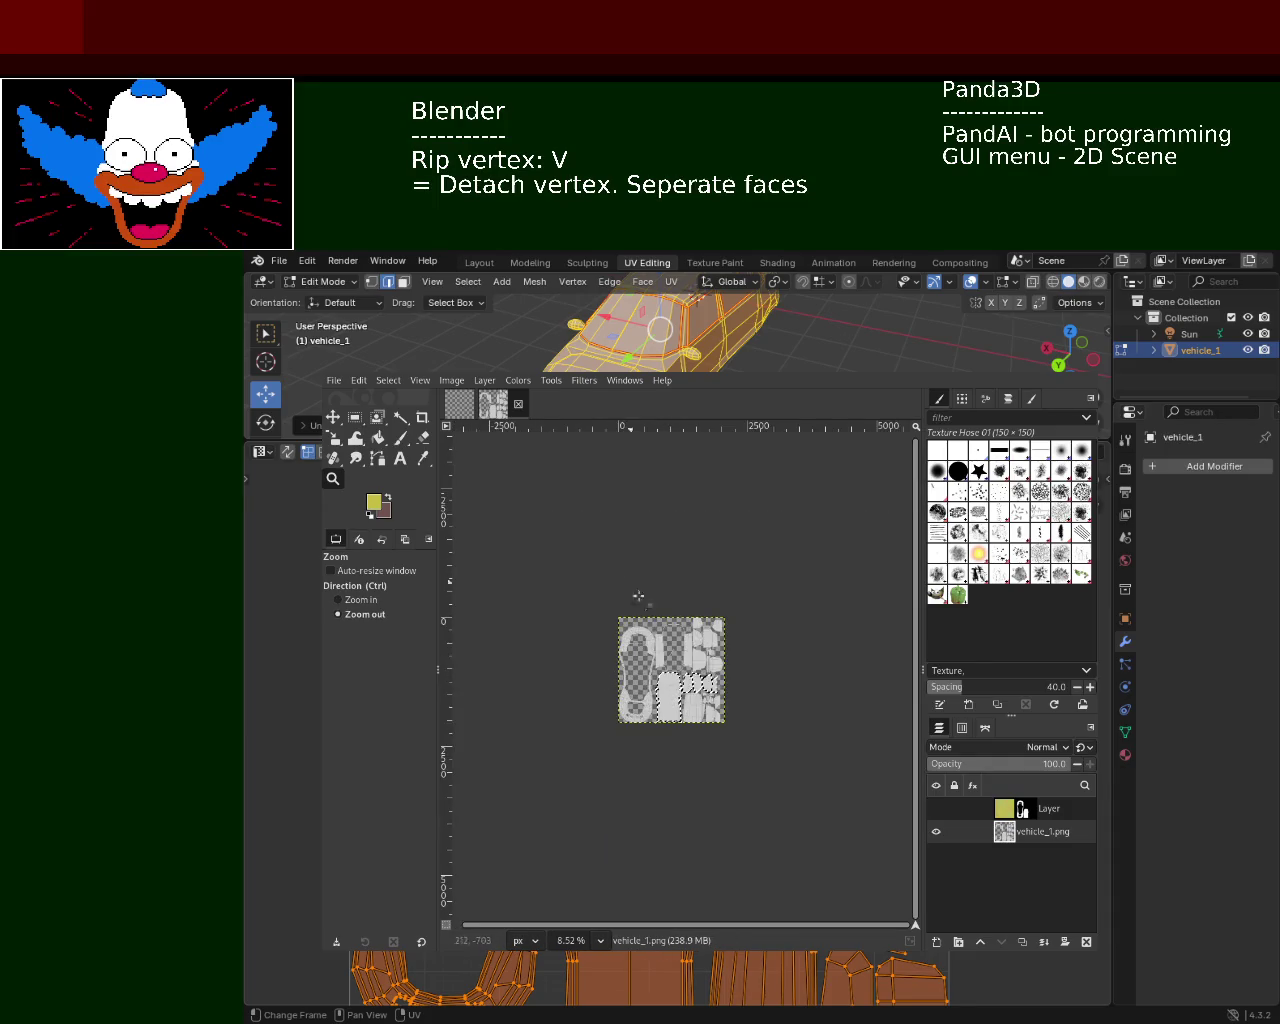
{"action": "left_click", "coordinate": [670, 626]}
{"action": "left_click", "coordinate": [674, 705], "text": "ctrl"}
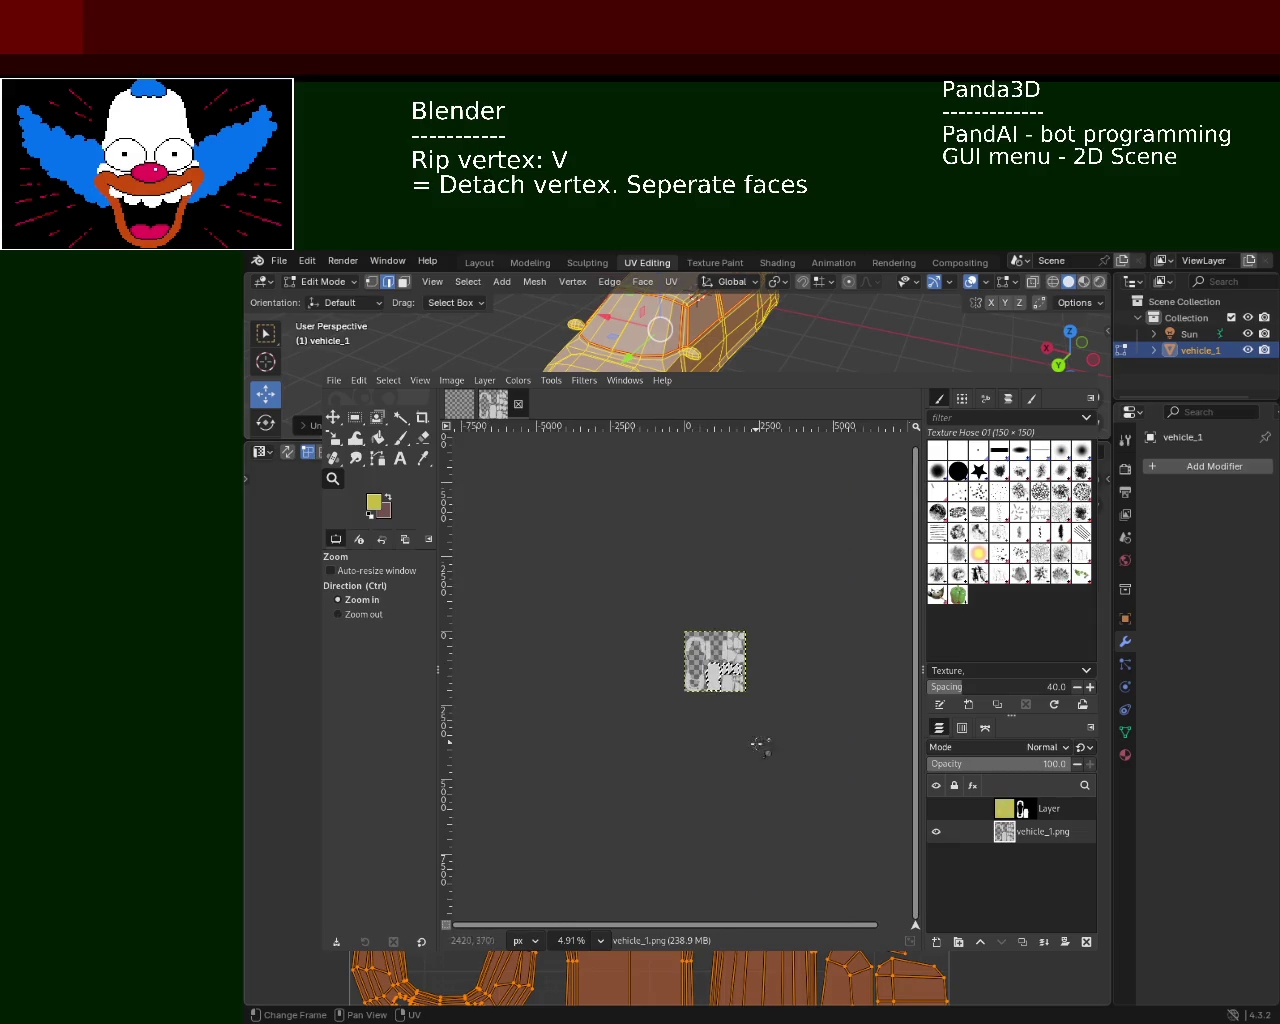
{"action": "left_click", "coordinate": [760, 743]}
{"action": "left_click", "coordinate": [843, 727], "text": "ctrl"}
{"action": "left_click", "coordinate": [846, 737]}
Zoom into a marked canvas area, then shrink the view down to 0.391%
{"action": "left_click_drag", "start_coordinate": [829, 581], "coordinate": [832, 651], "text": "ctrl"}
{"action": "left_click", "coordinate": [834, 645]}
{"action": "left_click", "coordinate": [836, 640], "text": "ctrl"}
{"action": "left_click", "coordinate": [840, 583]}
{"action": "left_click", "coordinate": [840, 583], "text": "ctrl"}
{"action": "left_click", "coordinate": [823, 586], "text": "ctrl"}
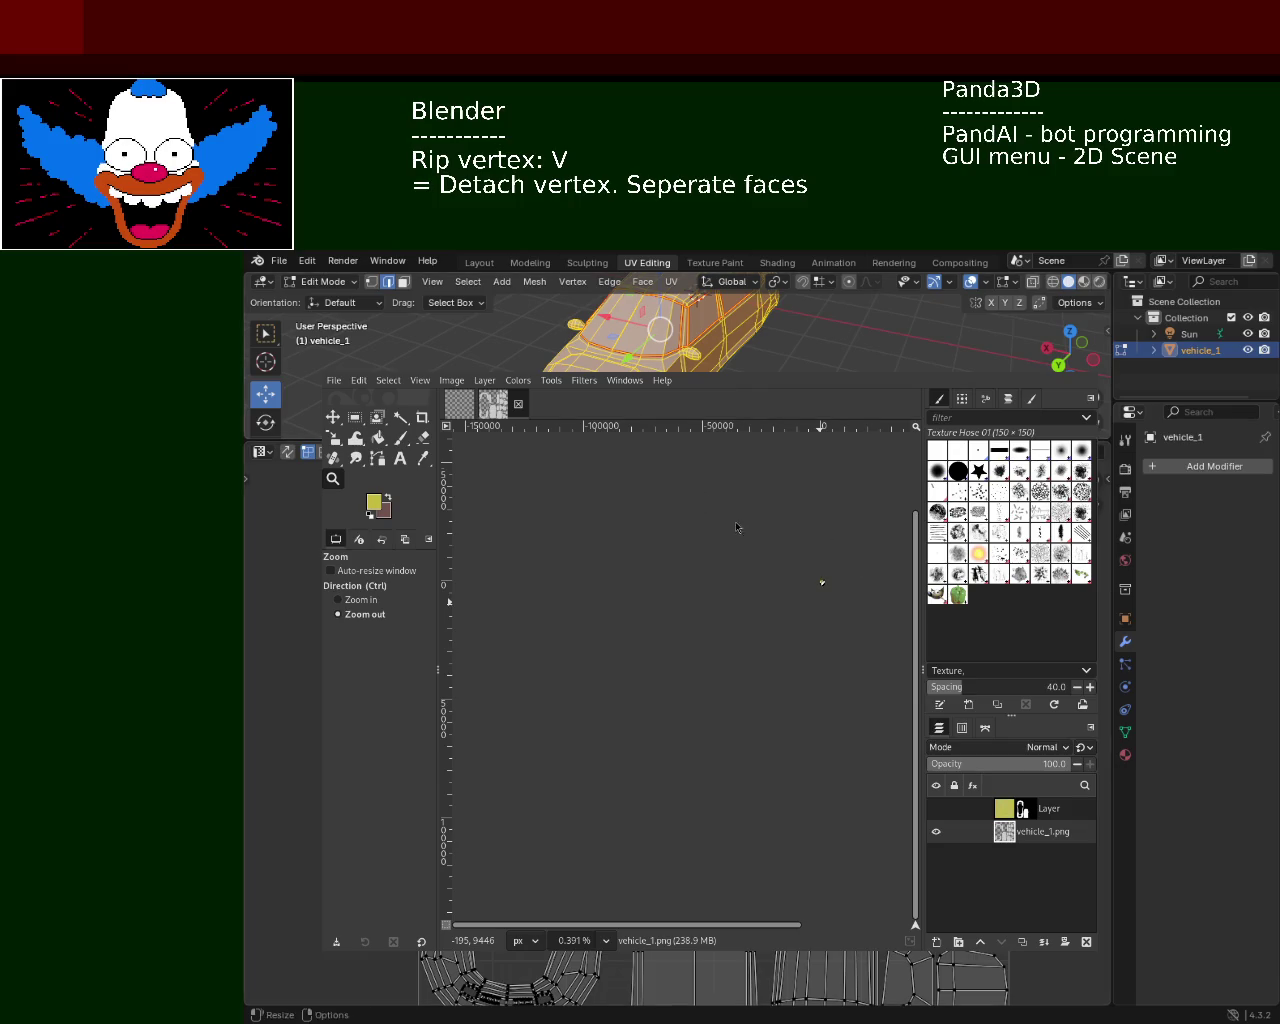
{"action": "left_click_drag", "start_coordinate": [766, 441], "coordinate": [764, 647]}
Make Blender's 3D view slightly taller and move the GIMP window off the UV layout
{"action": "key", "text": "Escape"}
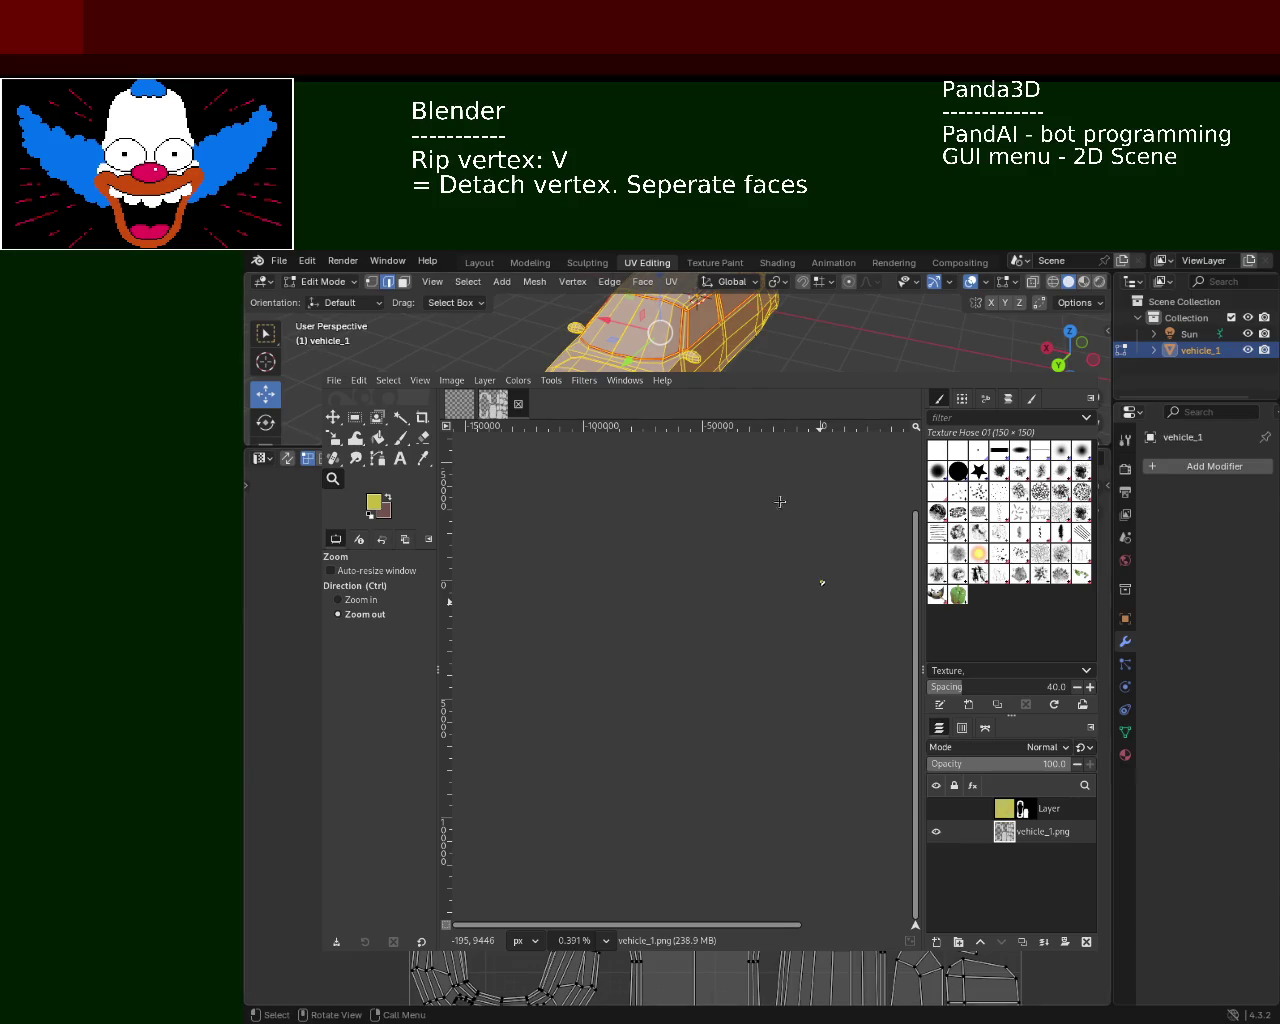
{"action": "left_click_drag", "start_coordinate": [791, 520], "coordinate": [785, 655]}
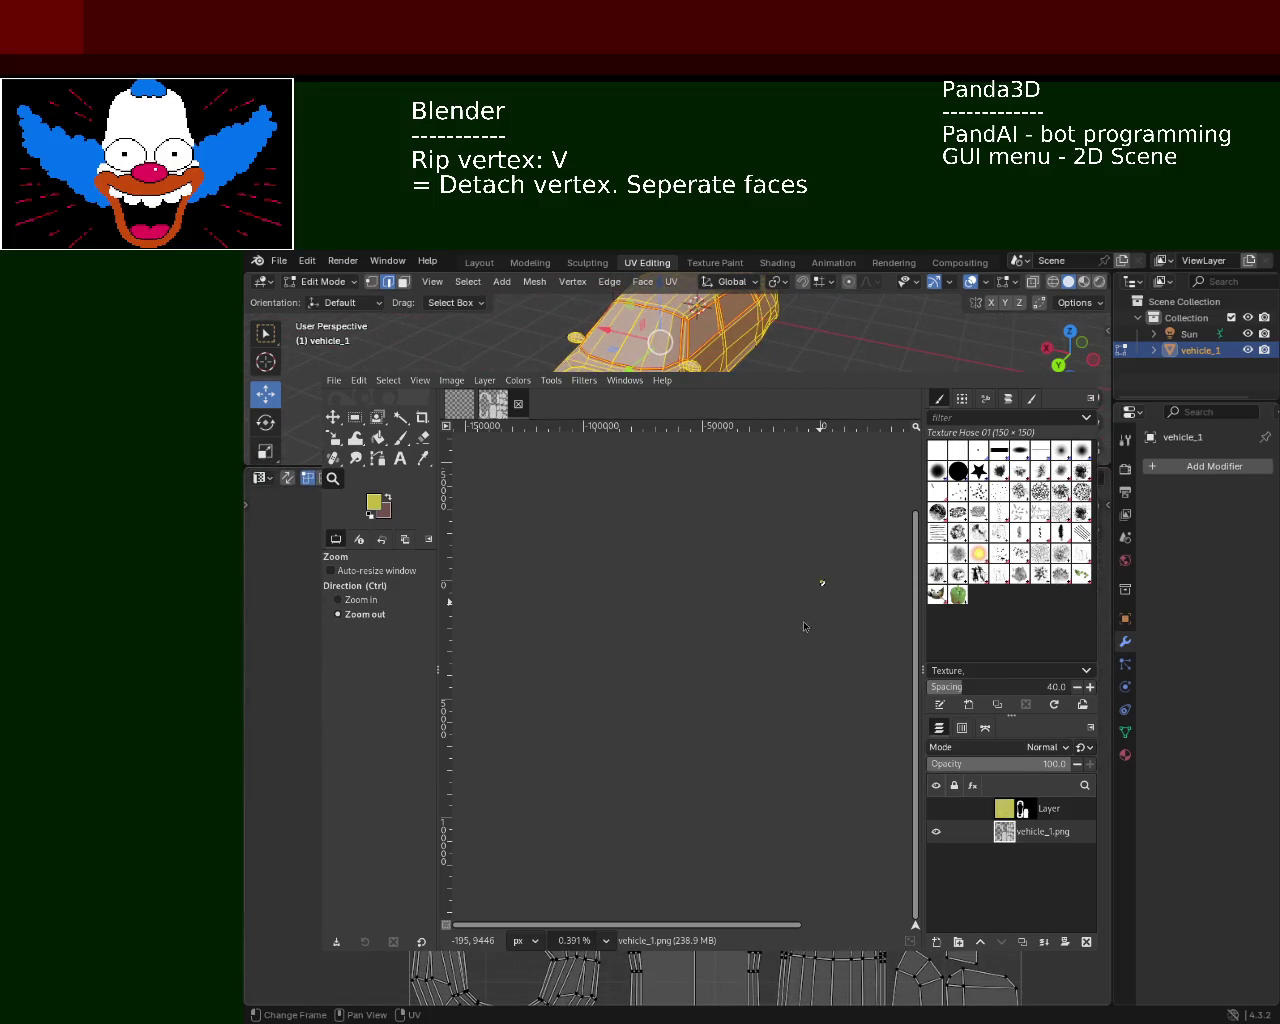
{"action": "left_click_drag", "start_coordinate": [800, 626], "coordinate": [1116, 562]}
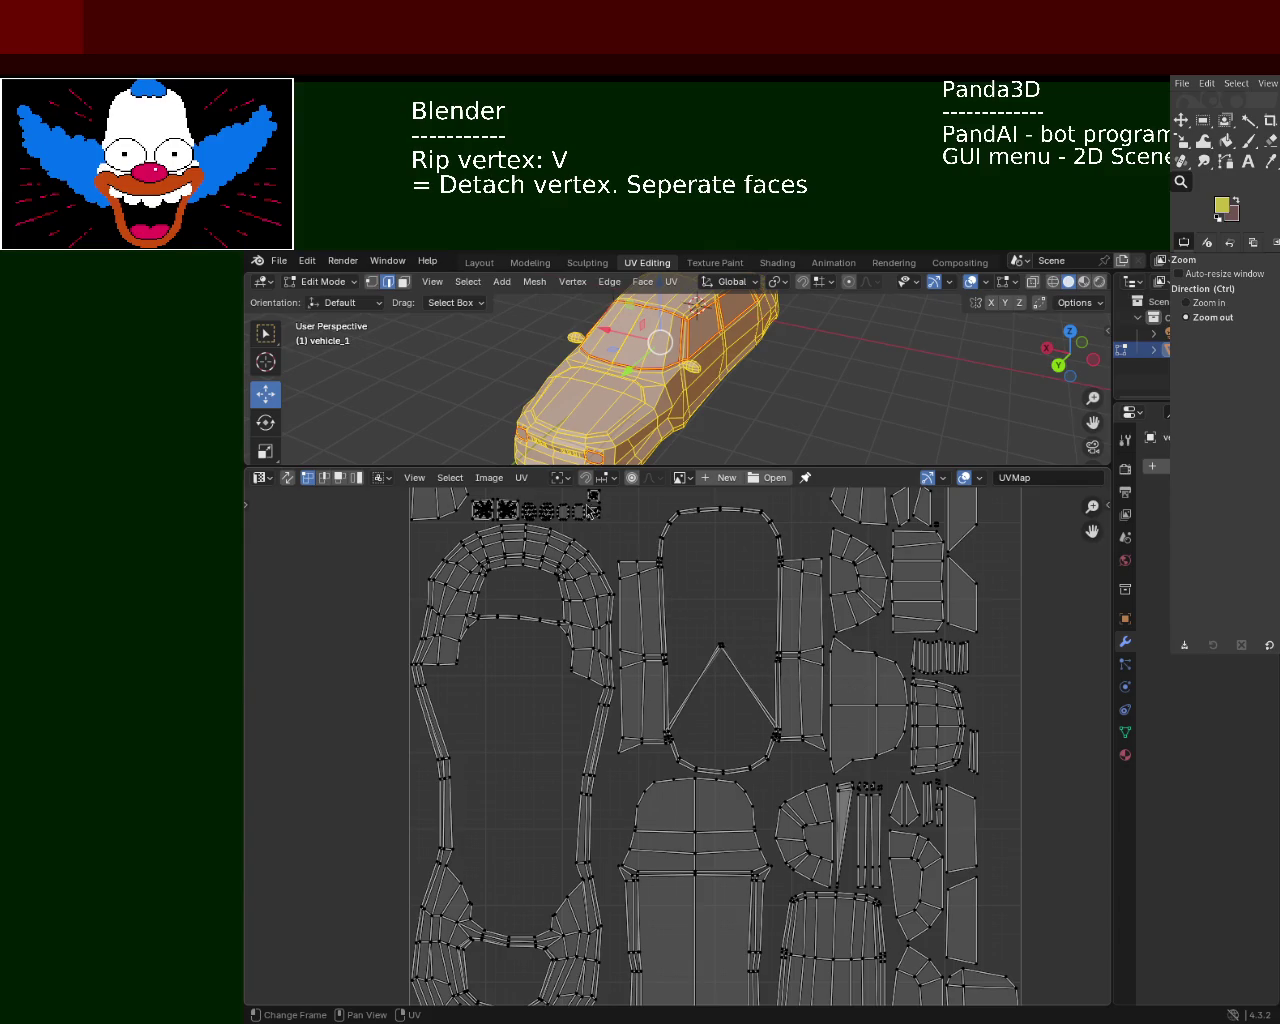
Unwrap vehicle_1's UVs with Minimum Stretch from the UV Editor's UV menu
{"action": "left_click", "coordinate": [521, 477]}
{"action": "left_click", "coordinate": [521, 477]}
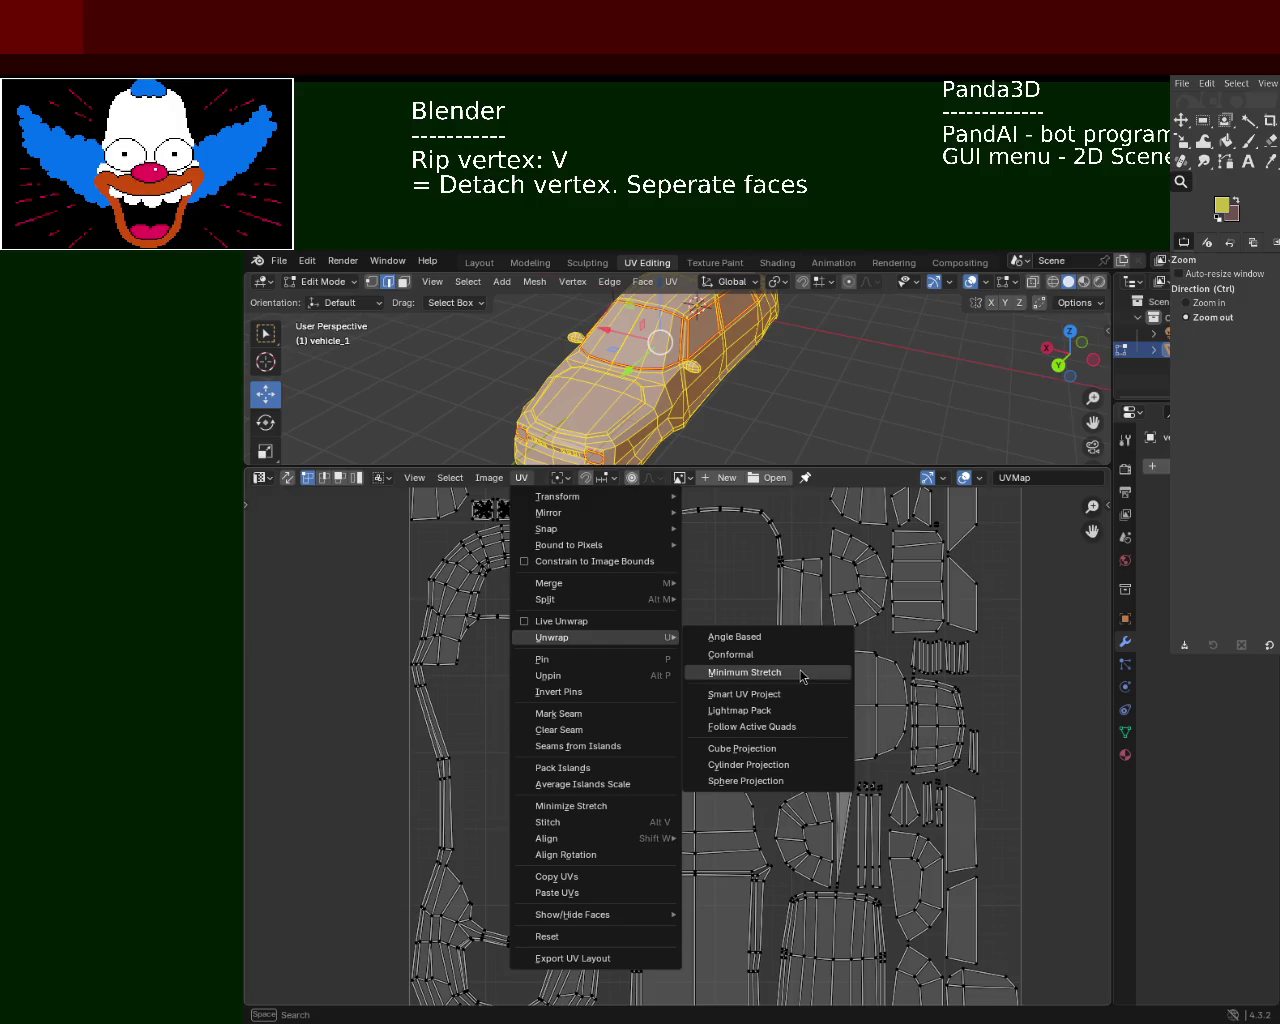
{"action": "left_click", "coordinate": [785, 673]}
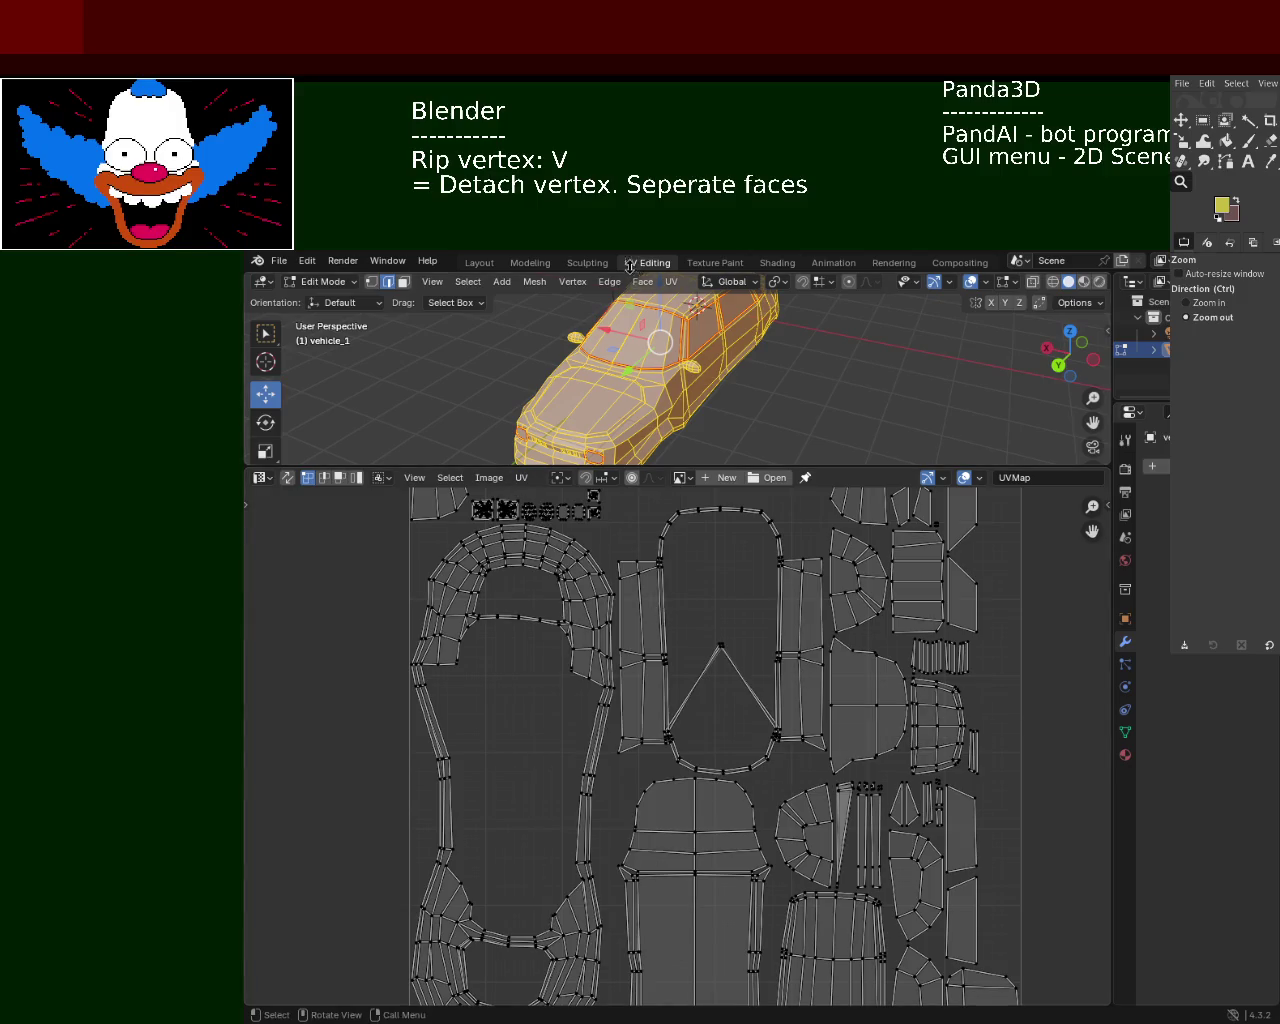
Select all UV islands and bring up the 3D view's Unwrap submenu
{"action": "key", "text": "a"}
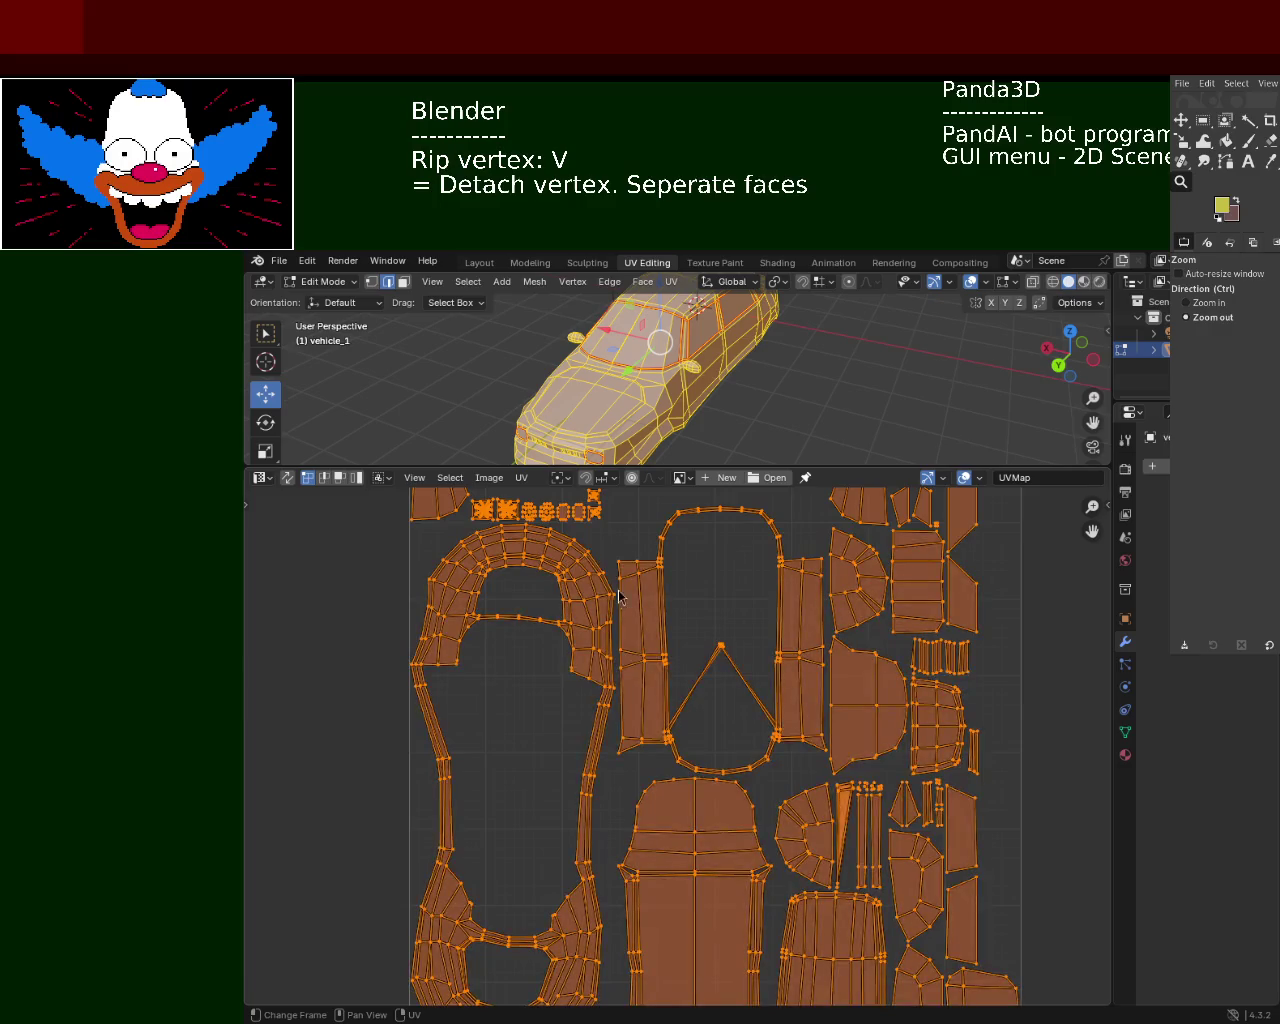
{"action": "left_click", "coordinate": [522, 478]}
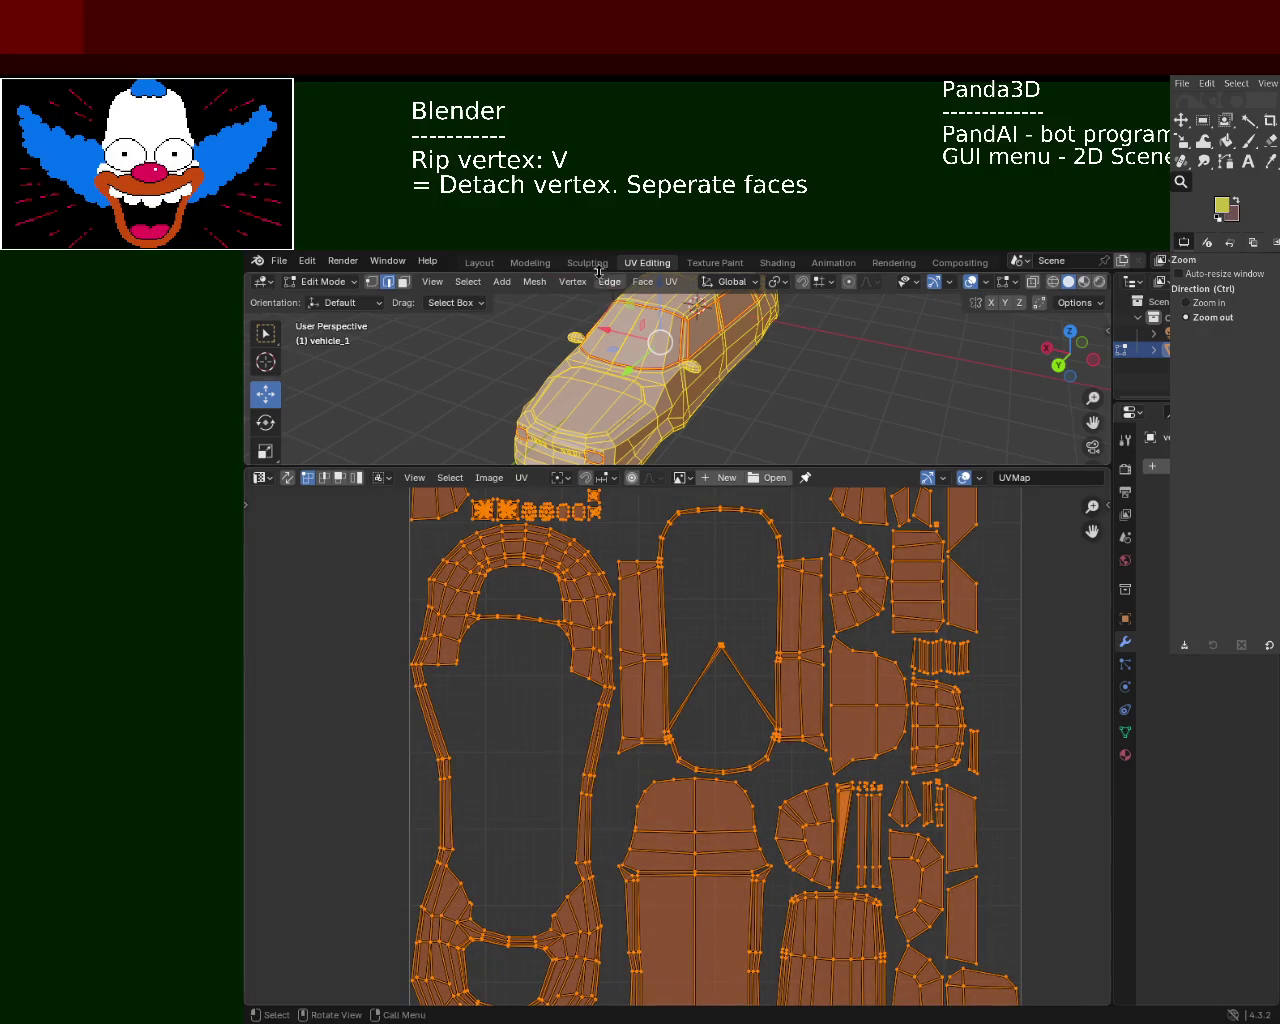
{"action": "left_click", "coordinate": [671, 281]}
{"action": "mouse_move", "coordinate": [745, 300]}
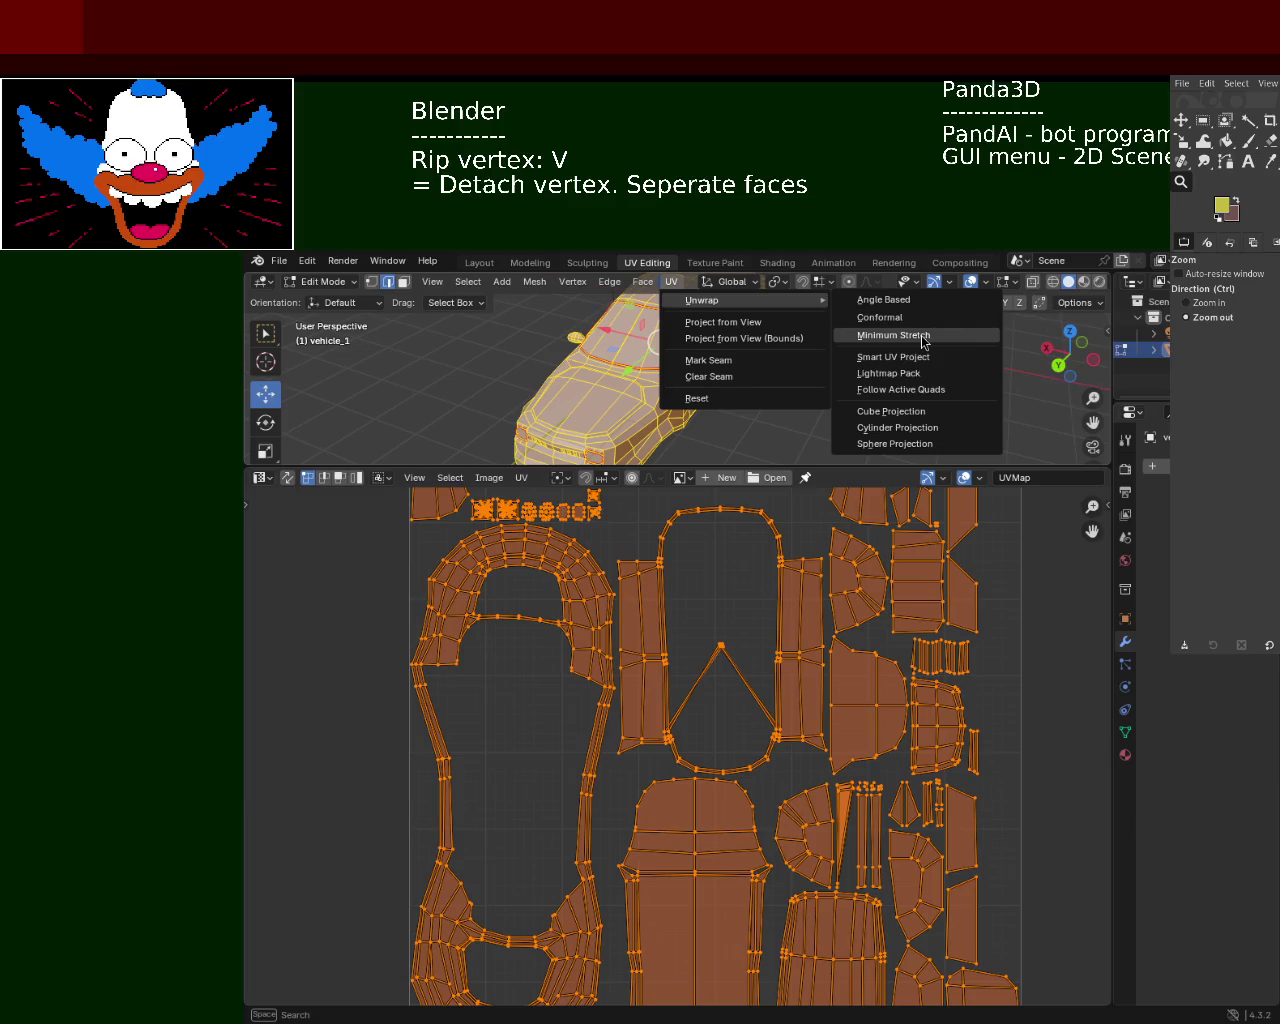
Apply a trial Smart UV Project with the island margin raised to 0.070
{"action": "left_click", "coordinate": [914, 366]}
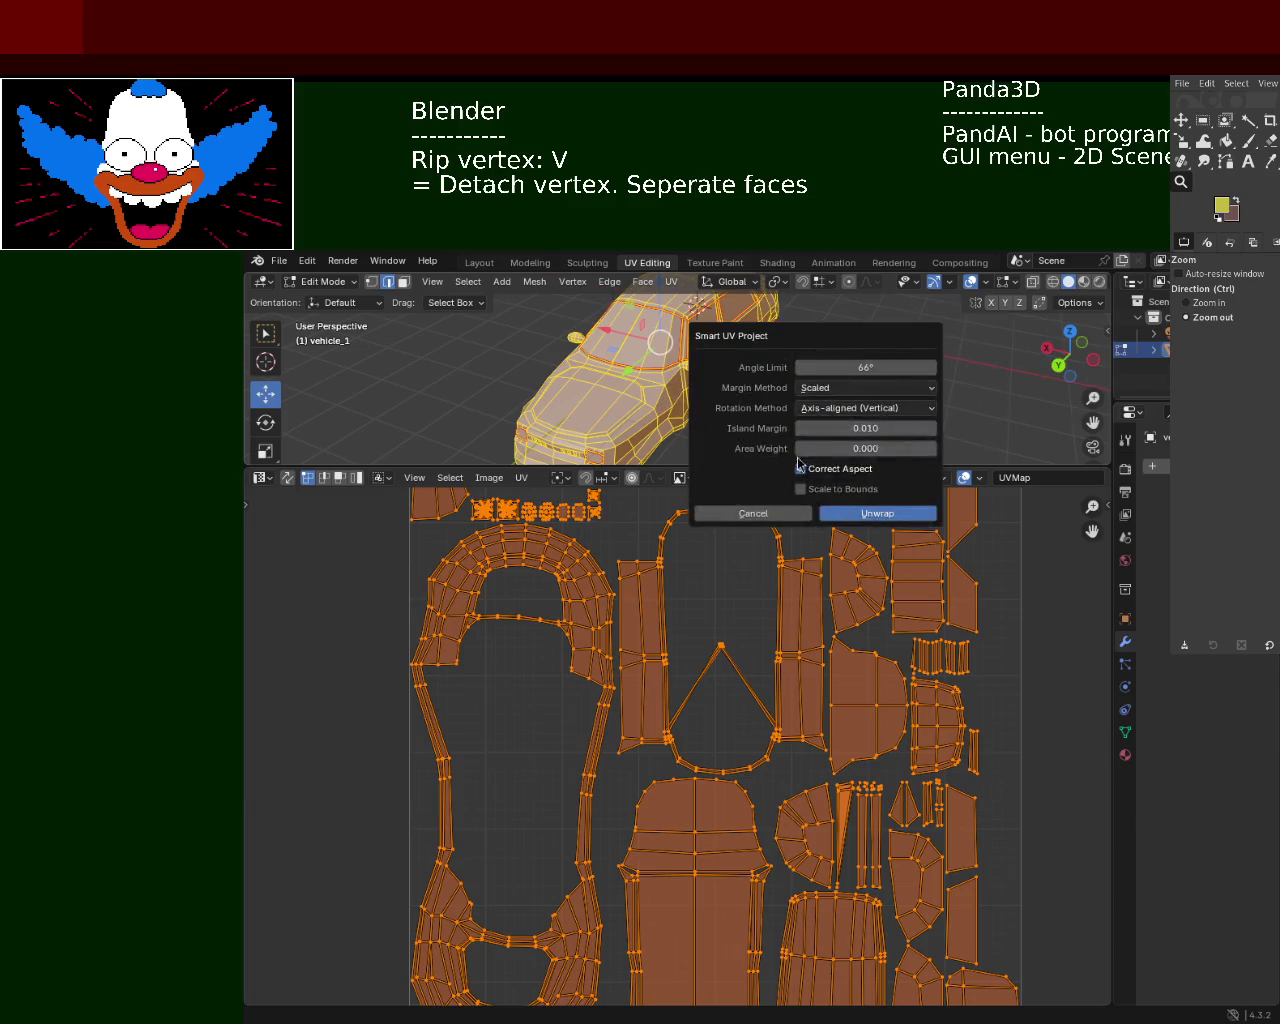
{"action": "left_click", "coordinate": [936, 432]}
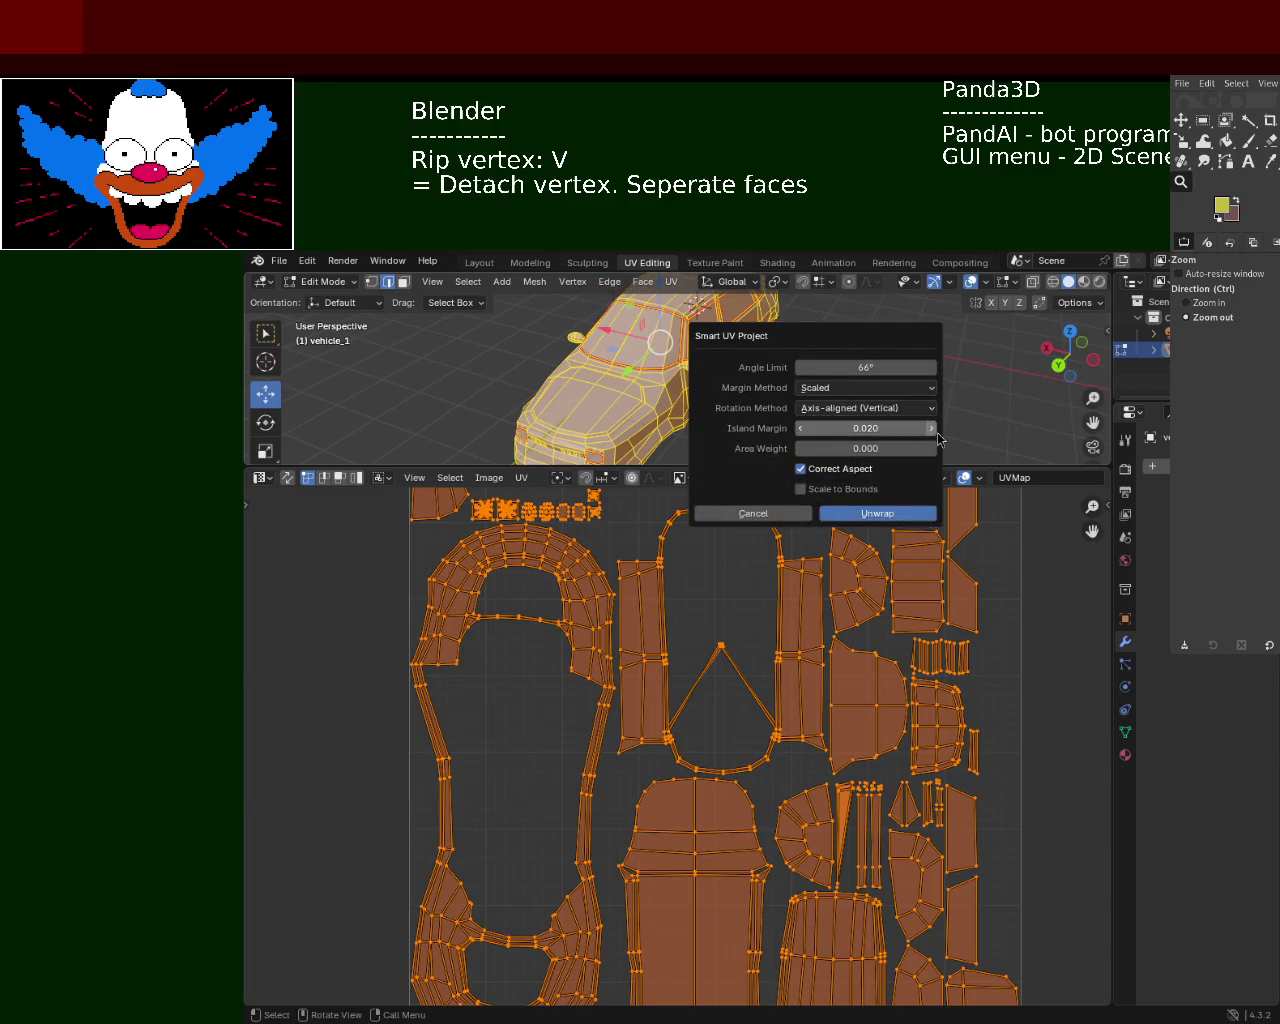
{"action": "left_click", "coordinate": [934, 430]}
{"action": "left_click", "coordinate": [934, 430]}
{"action": "left_click", "coordinate": [934, 430]}
{"action": "left_click", "coordinate": [934, 430]}
{"action": "left_click", "coordinate": [874, 513]}
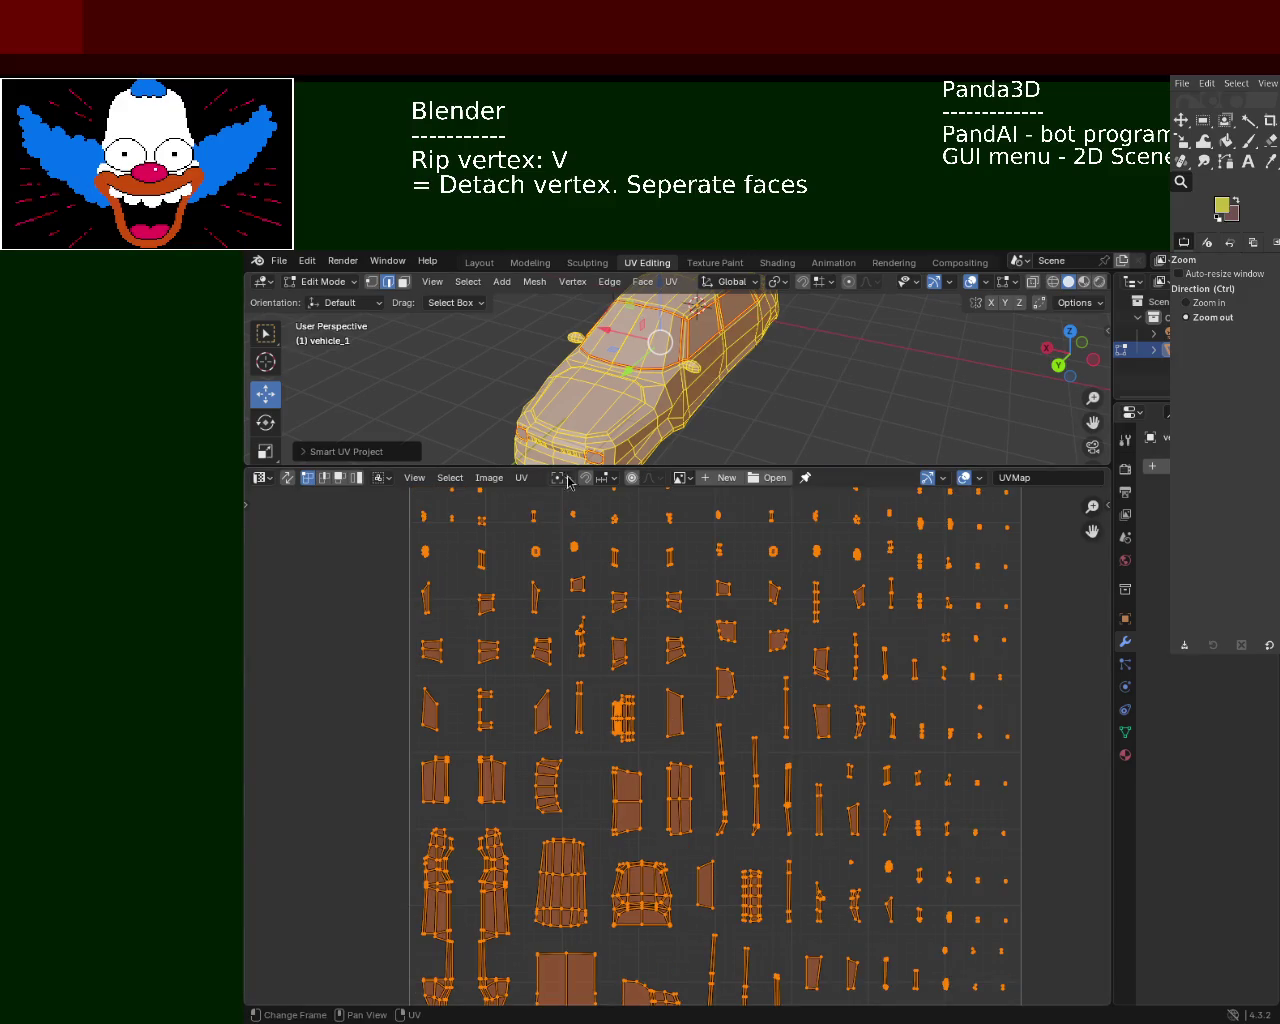
Unwrap the car again with Minimum Stretch
{"action": "left_click", "coordinate": [524, 478]}
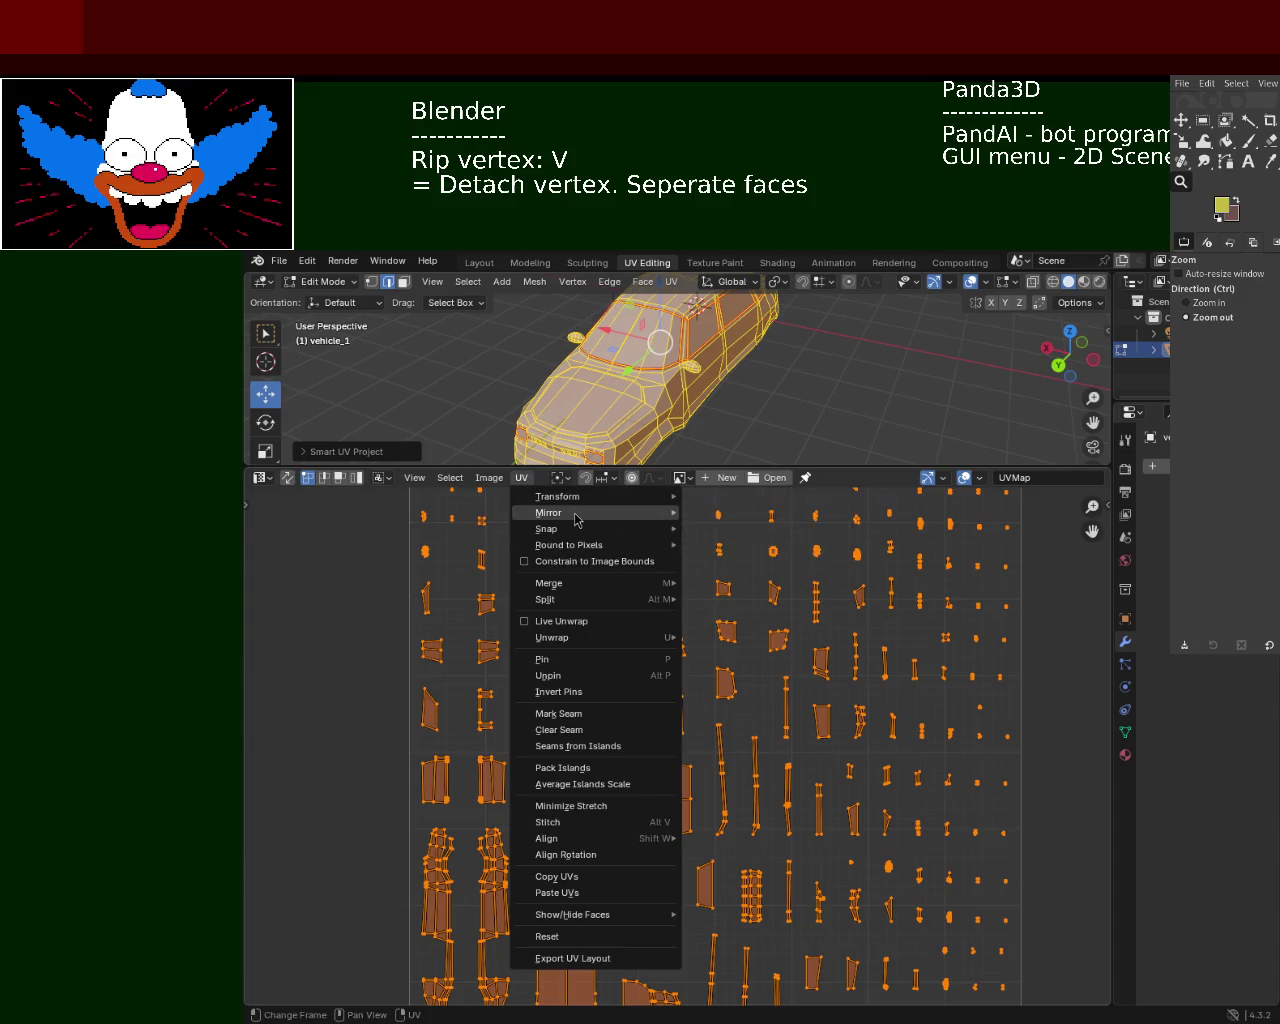
{"action": "left_click", "coordinate": [668, 285]}
{"action": "mouse_move", "coordinate": [740, 300]}
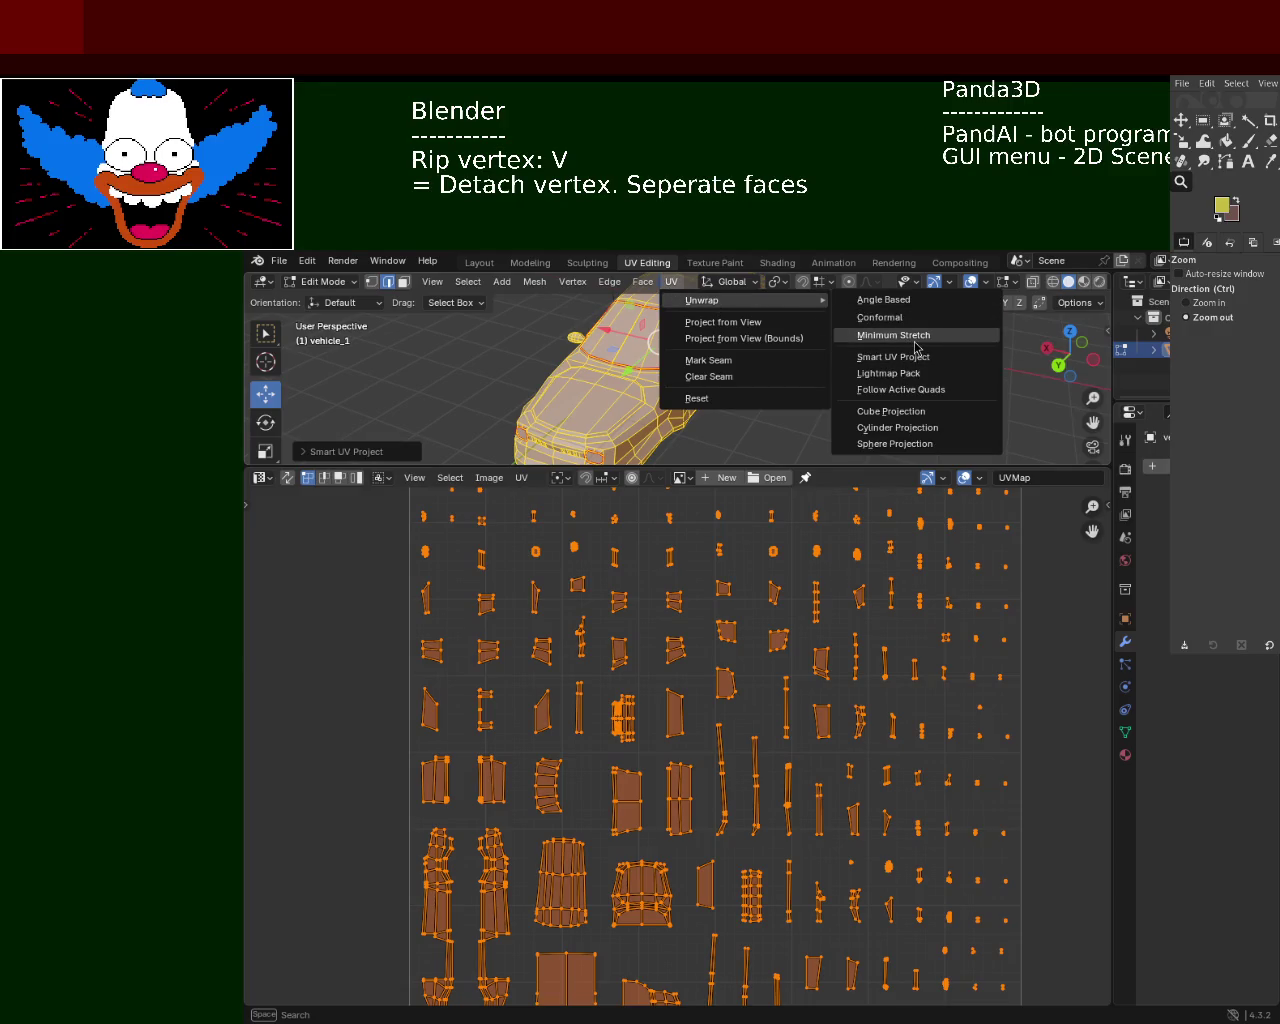
{"action": "left_click", "coordinate": [915, 345]}
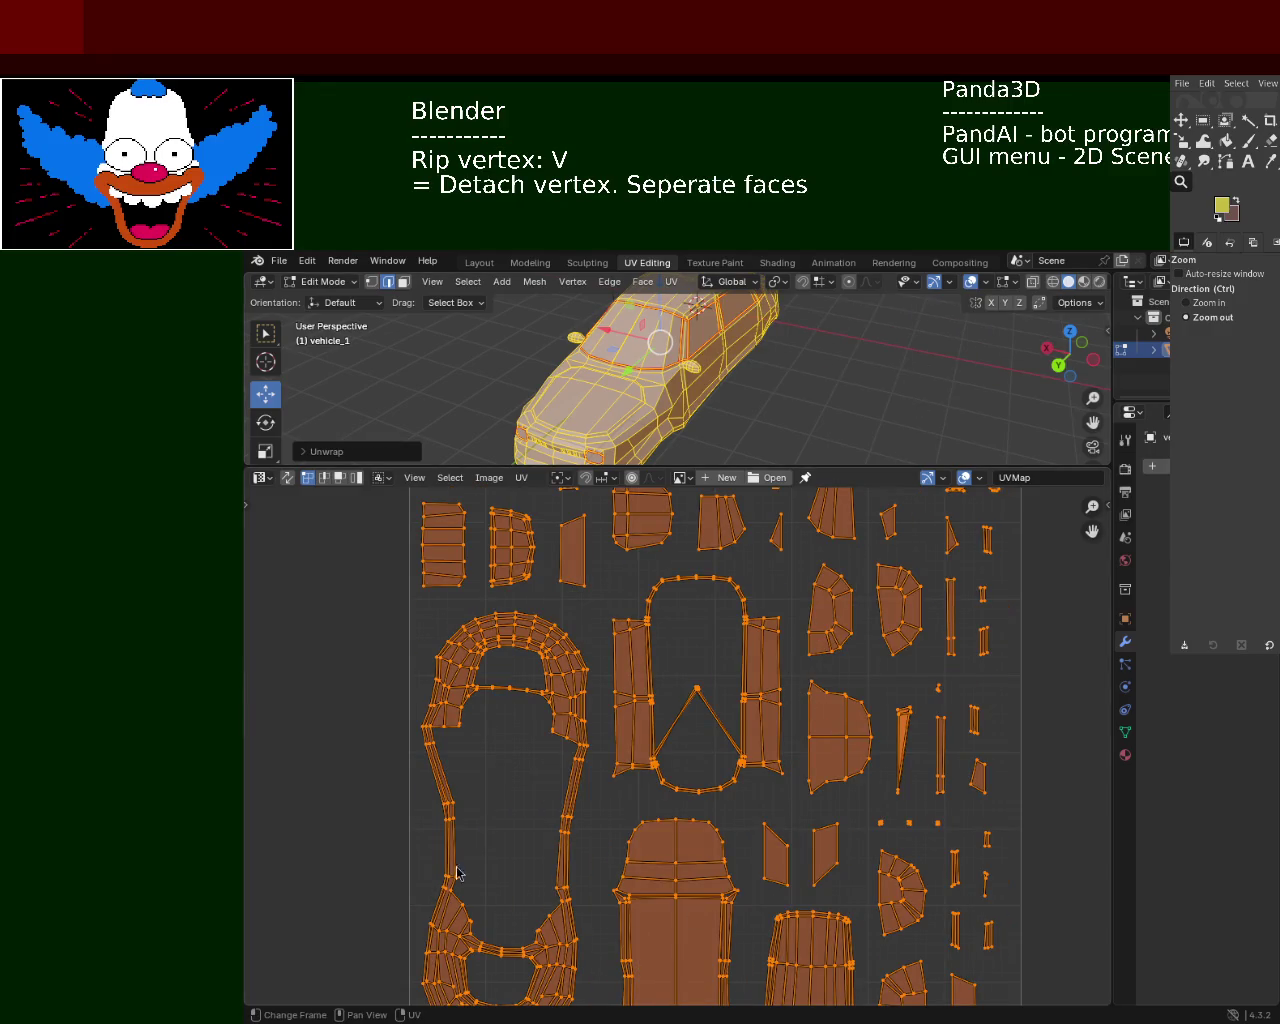
Zoom out to the whole UV square and apply Smart UV Project with island margin 0.020
{"action": "mouse_move", "coordinate": [700, 650]}
{"action": "middle_mouse_down", "text": "ctrl"}
{"action": "mouse_move", "coordinate": [746, 750]}
{"action": "mouse_move", "coordinate": [728, 688]}
{"action": "middle_mouse_up", "text": "ctrl"}
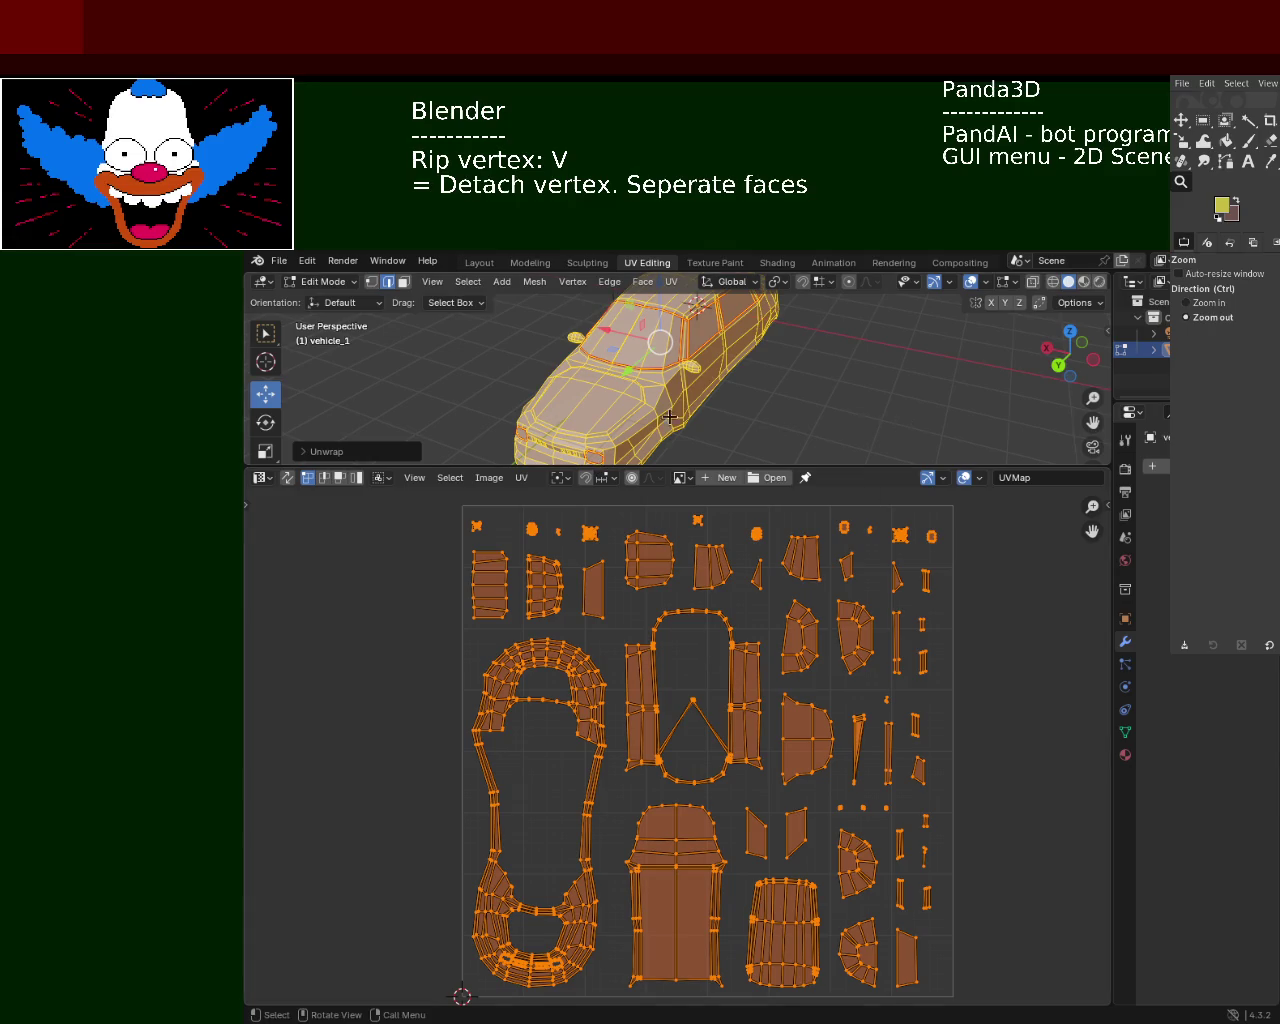
{"action": "left_click", "coordinate": [674, 284]}
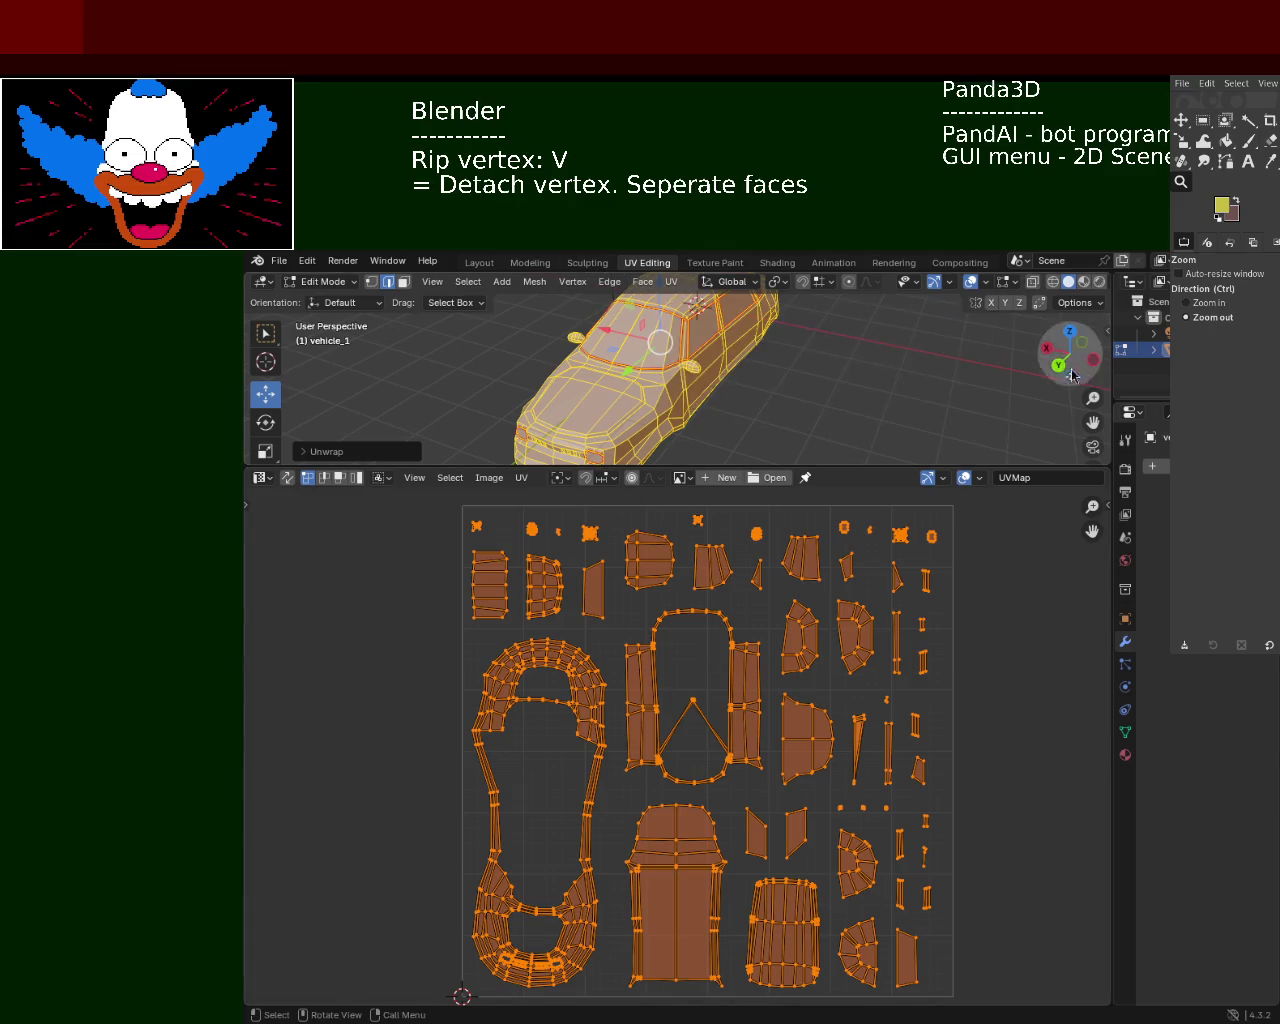
{"action": "left_click", "coordinate": [674, 284]}
{"action": "mouse_move", "coordinate": [745, 300]}
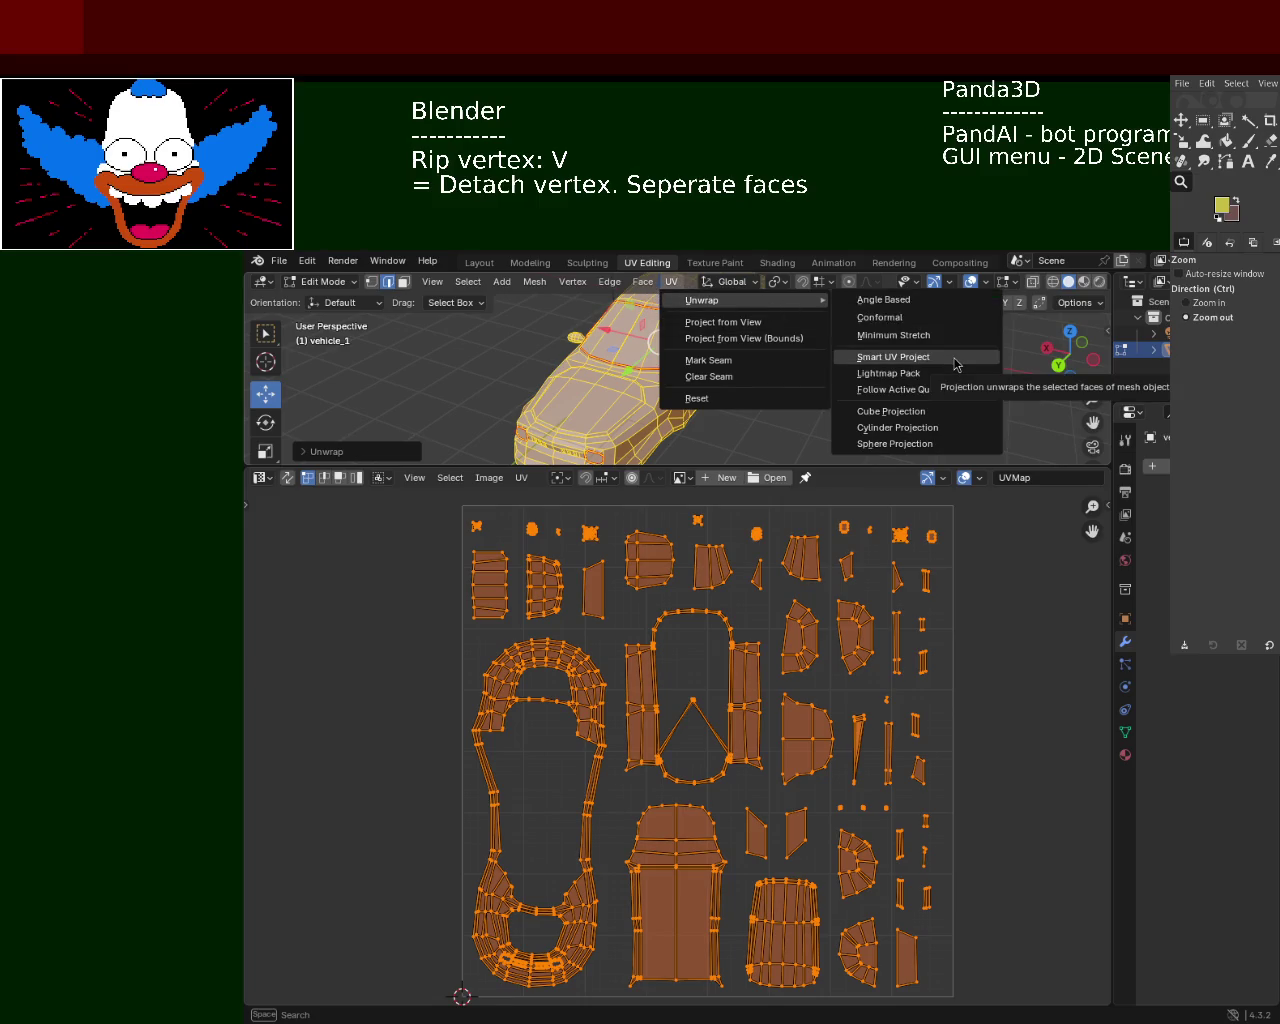
{"action": "left_click", "coordinate": [954, 360]}
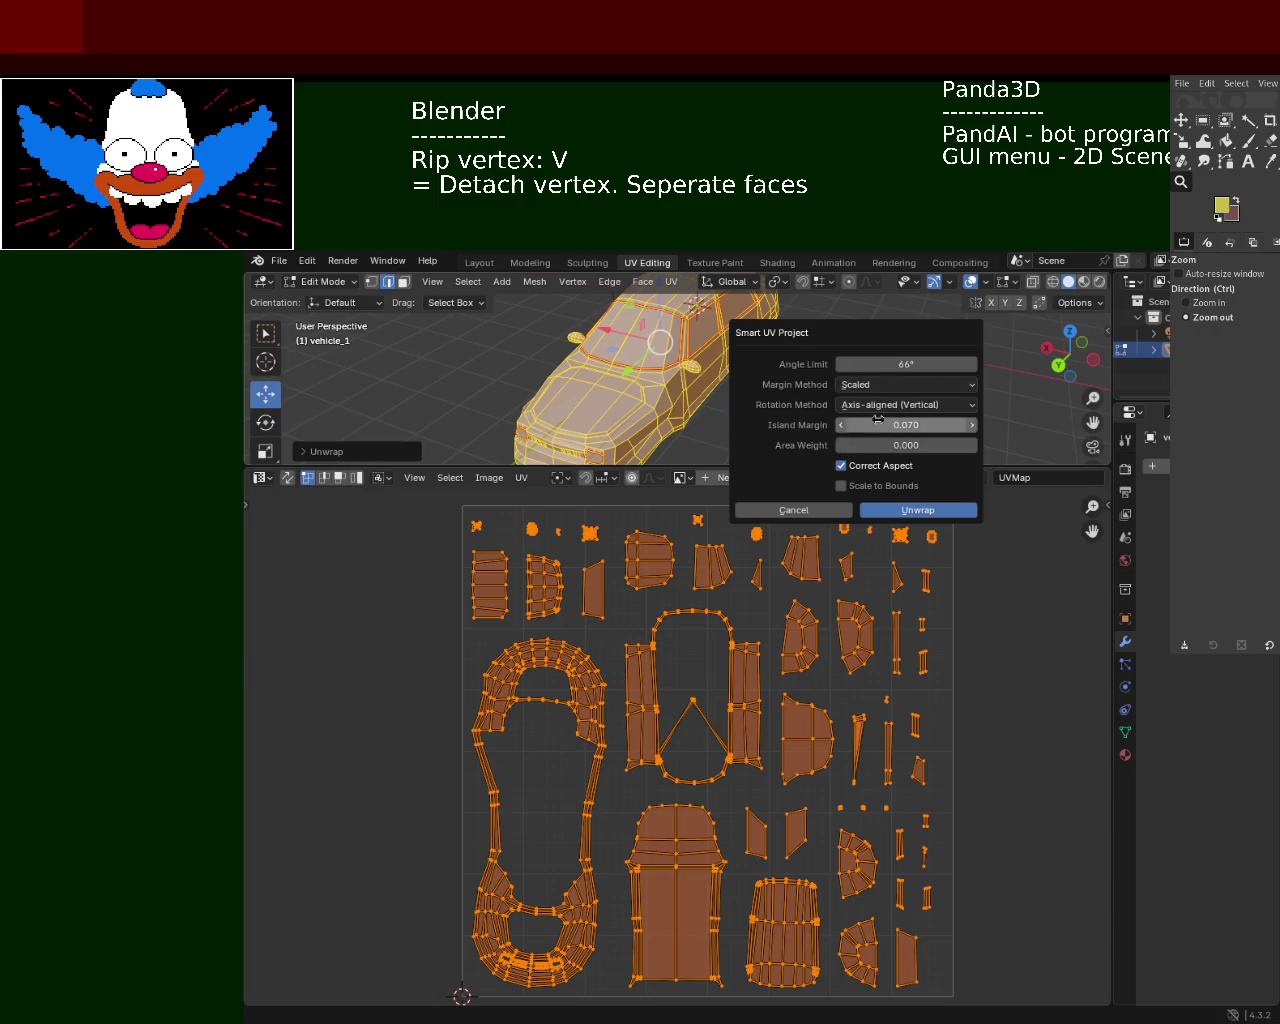
{"action": "left_click", "coordinate": [840, 425]}
{"action": "left_click", "coordinate": [840, 425]}
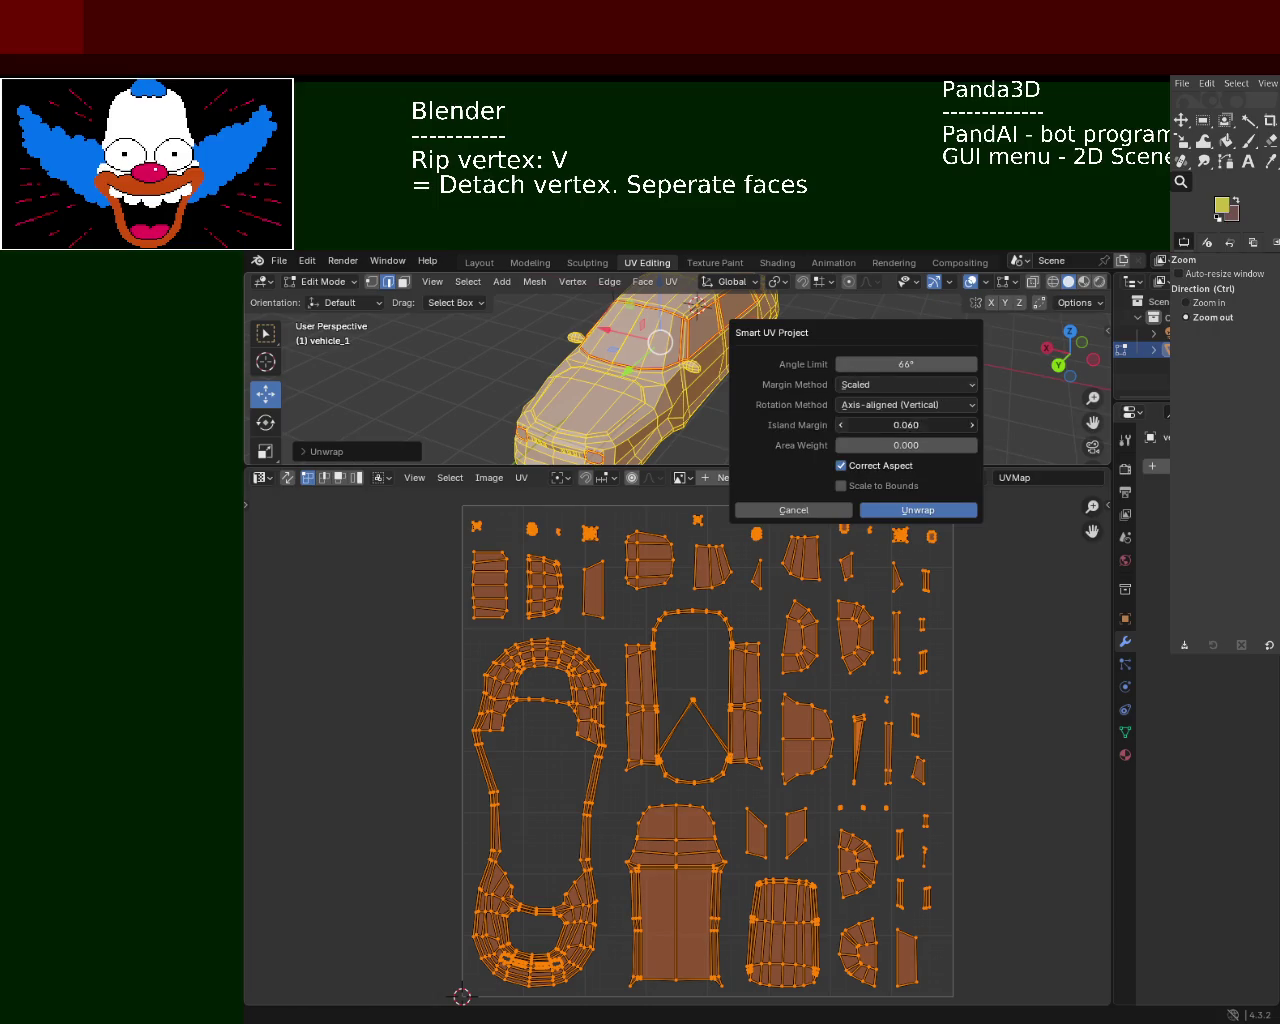
{"action": "left_click", "coordinate": [840, 425]}
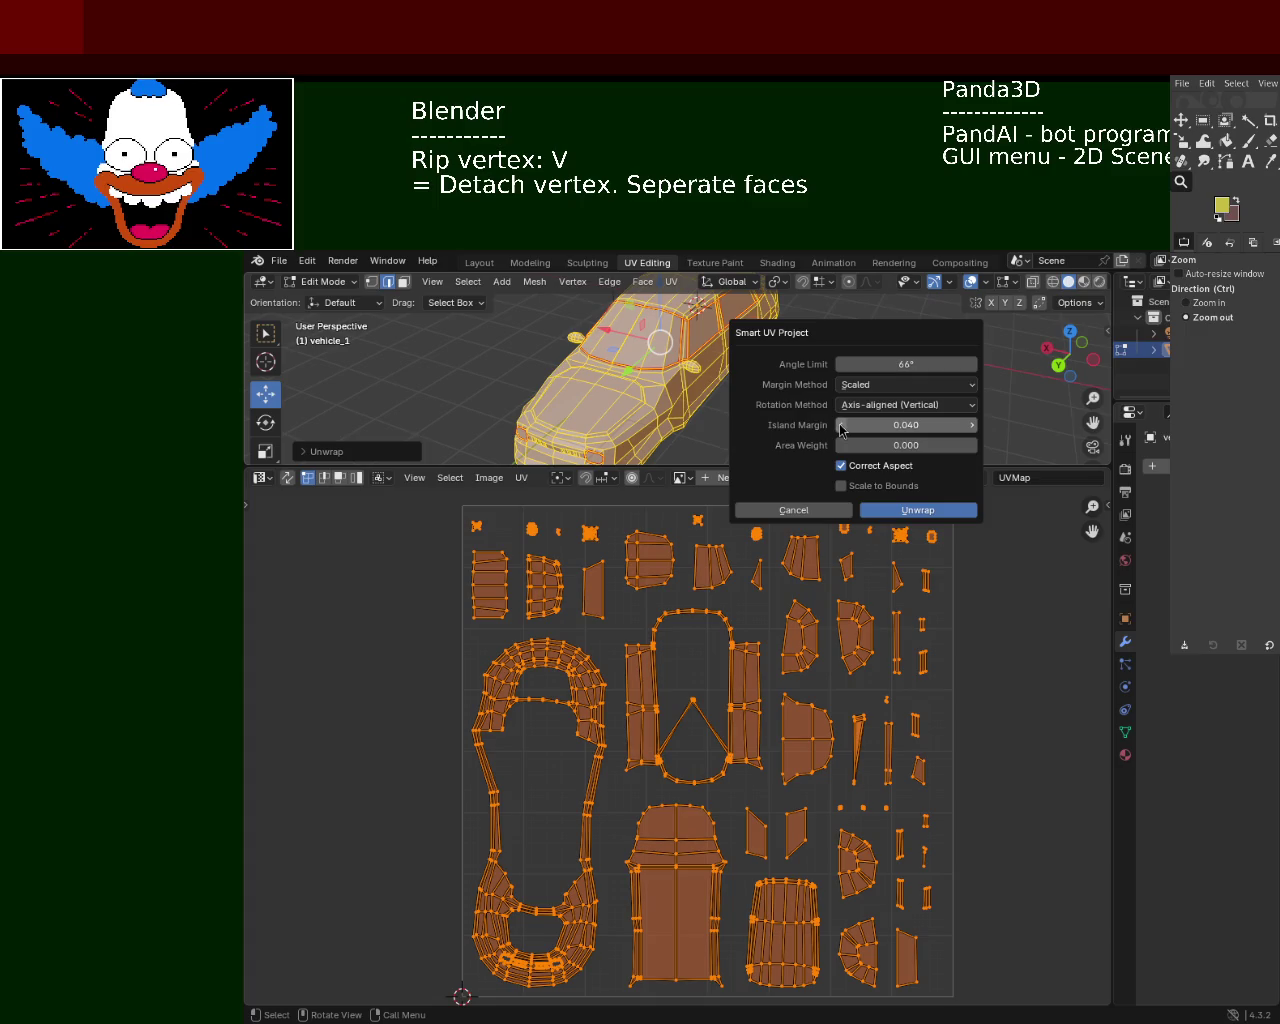
{"action": "left_click", "coordinate": [840, 425]}
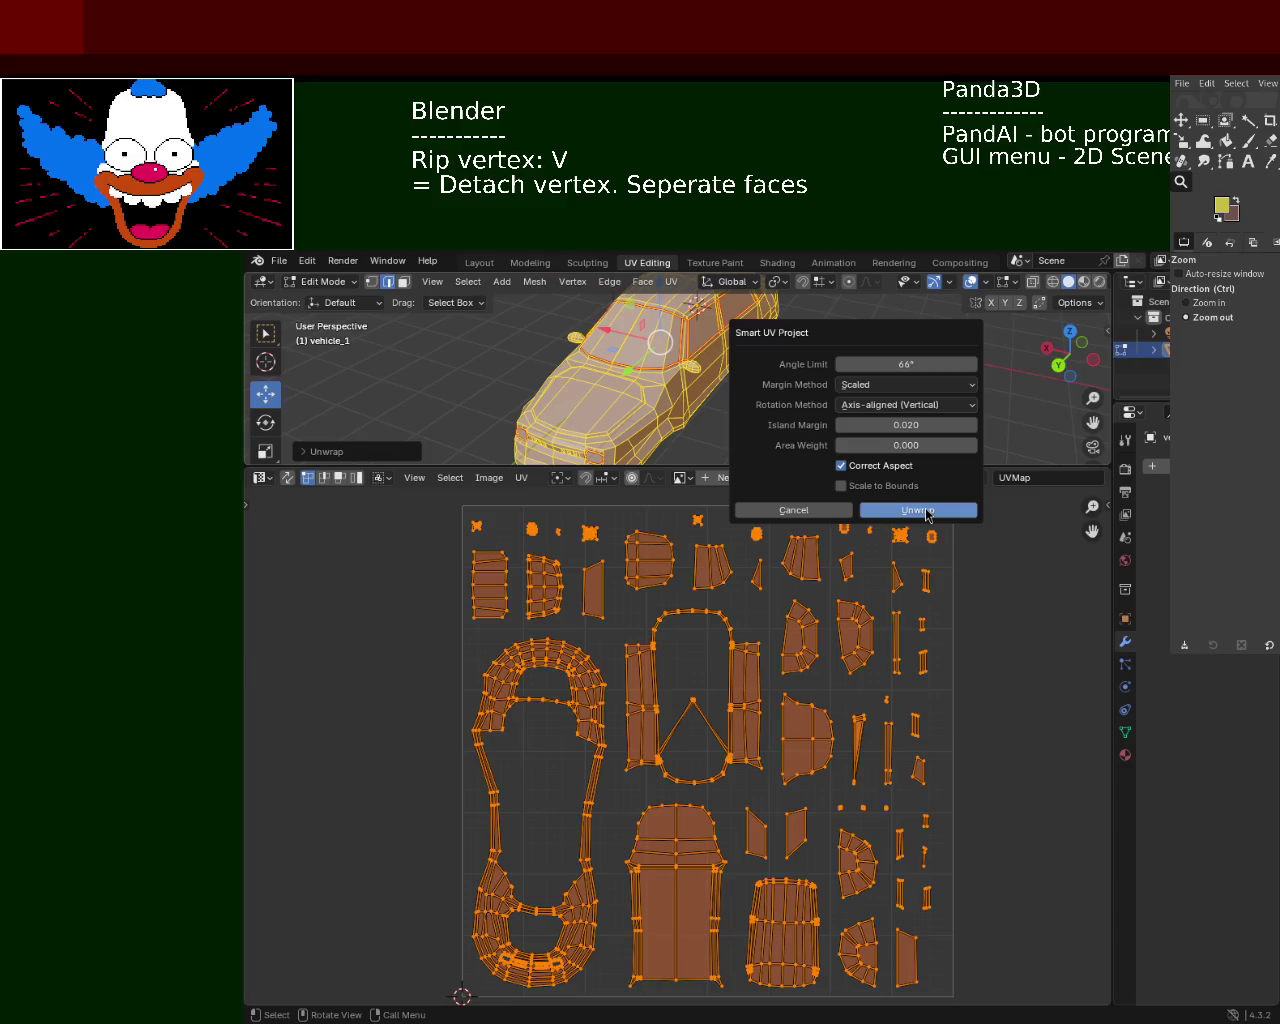
{"action": "left_click", "coordinate": [926, 512]}
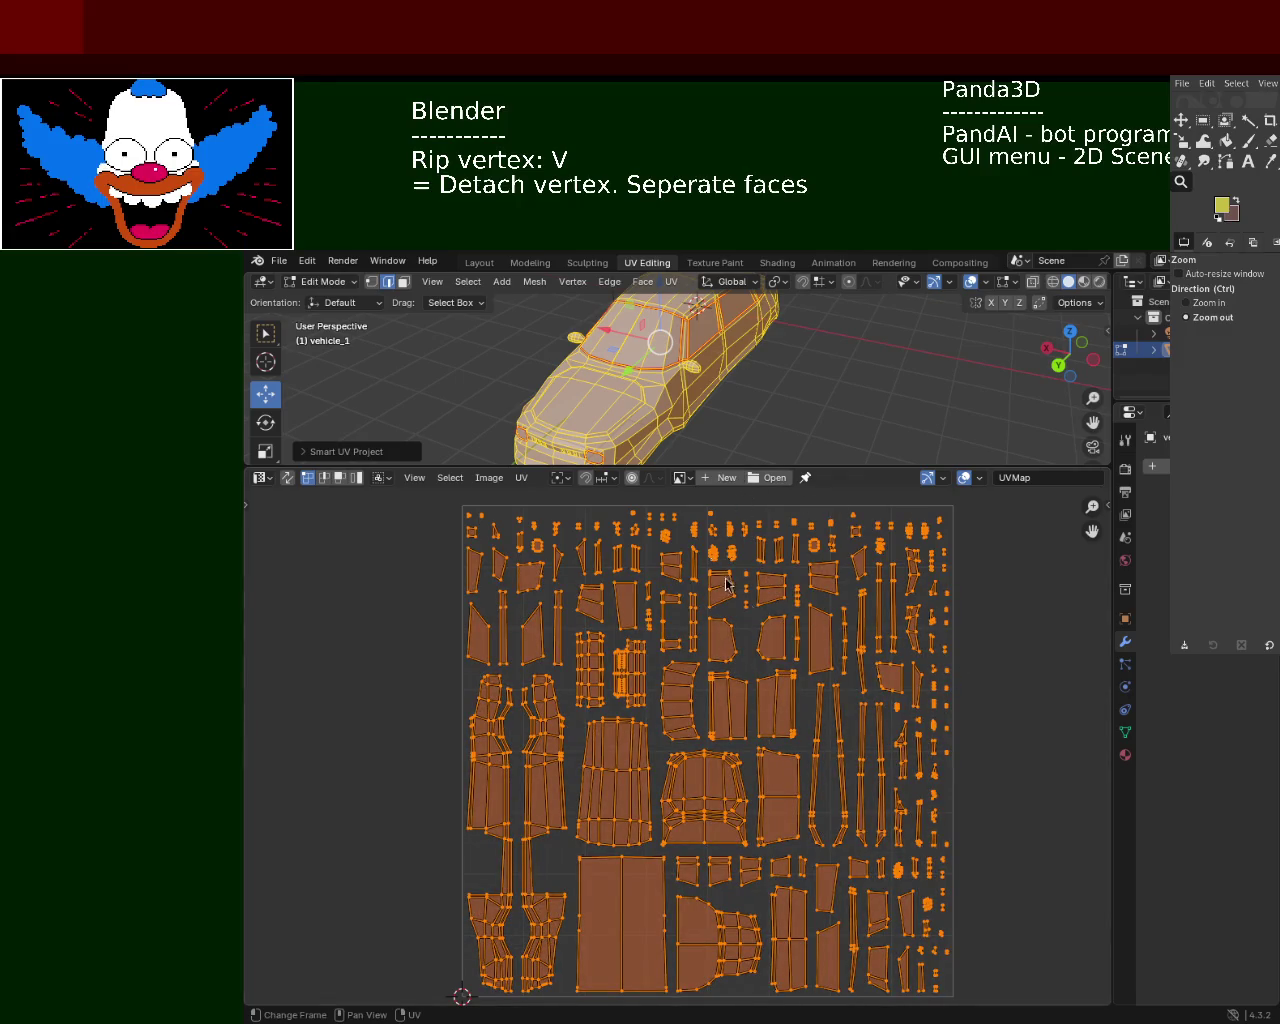
Reapply Smart UV Project at a 0.010 island margin to pack the islands tighter
{"action": "left_click", "coordinate": [520, 480]}
{"action": "mouse_move", "coordinate": [557, 496]}
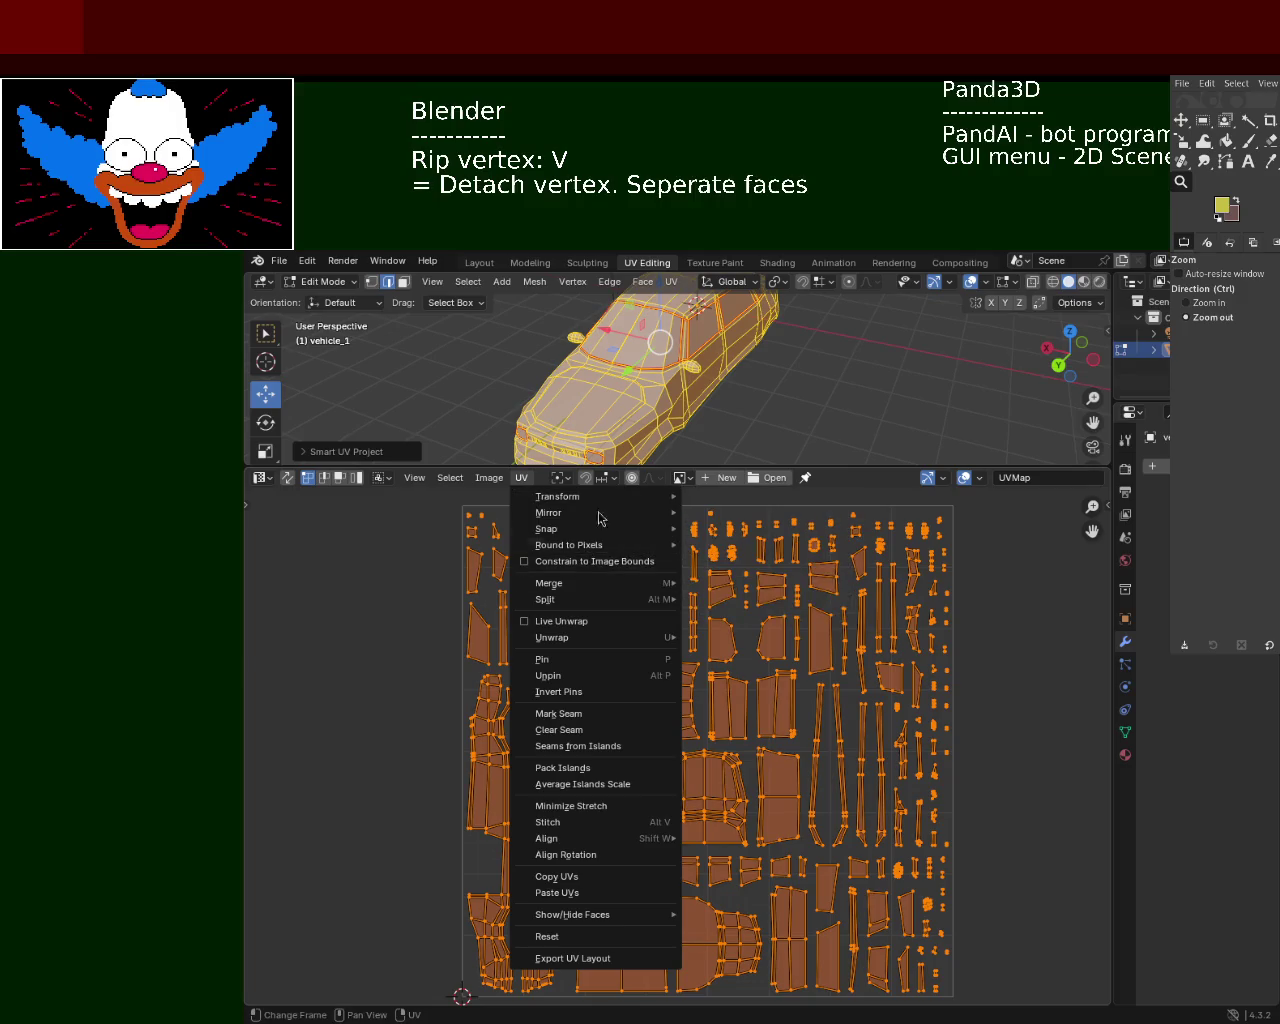
{"action": "left_click", "coordinate": [671, 282]}
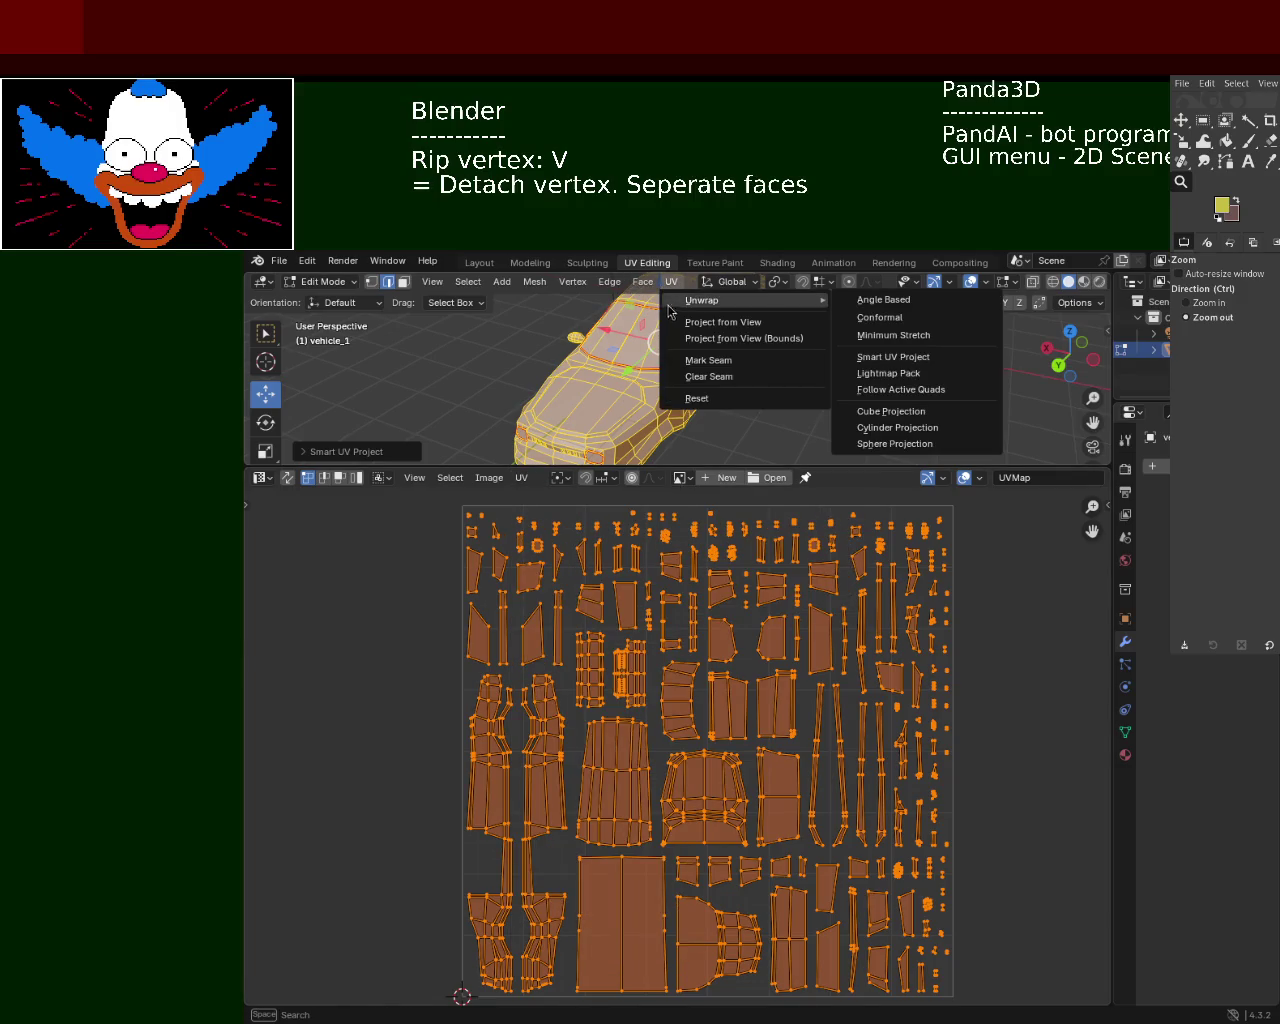
{"action": "left_click", "coordinate": [865, 354]}
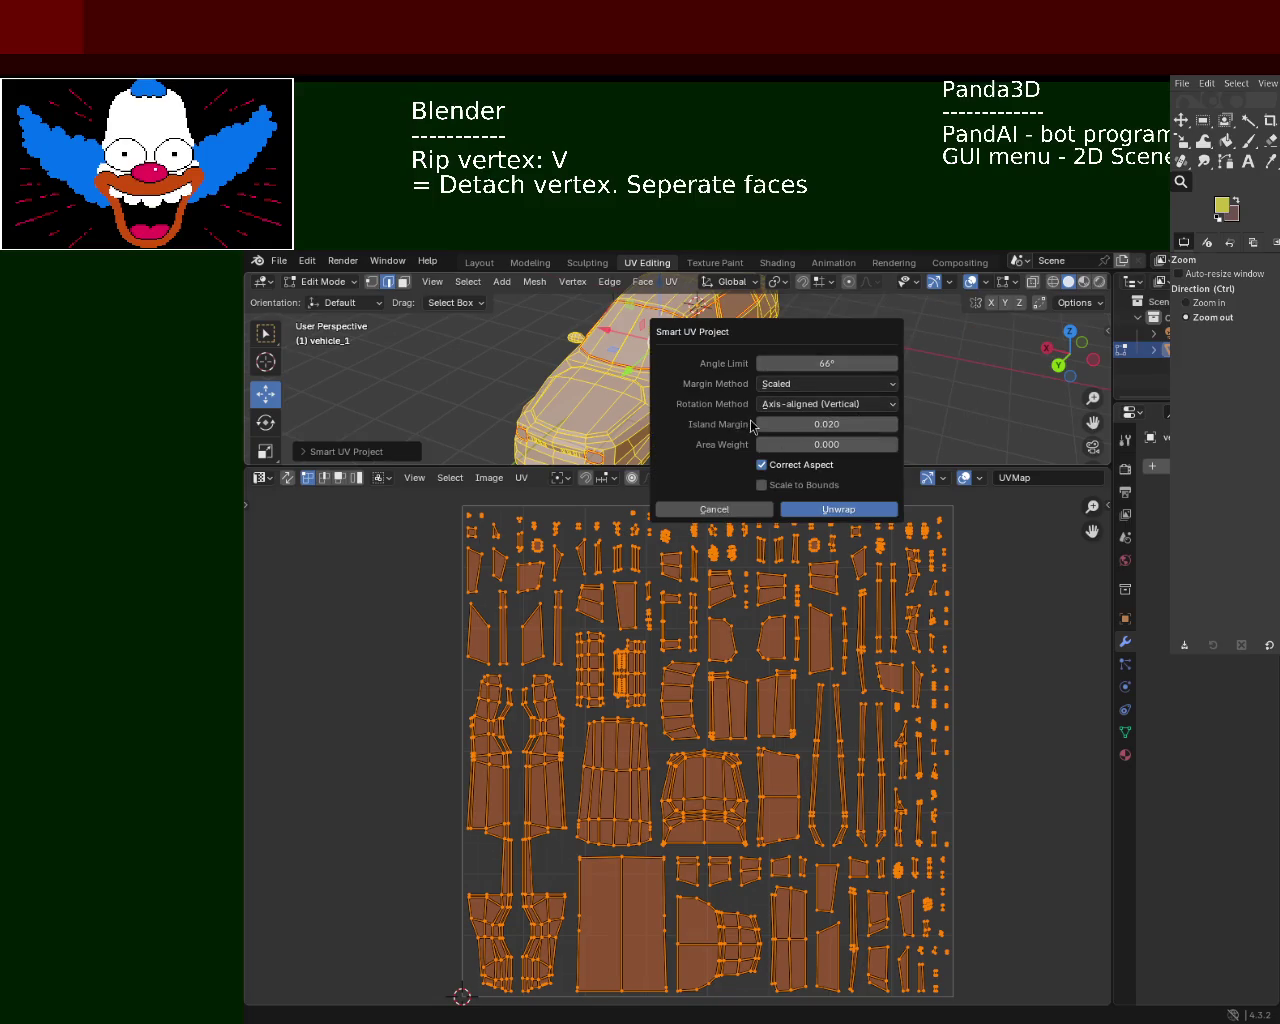
{"action": "left_click", "coordinate": [855, 509]}
Zoom into the new island layout and unwrap the car with Minimum Stretch
{"action": "mouse_move", "coordinate": [822, 706]}
{"action": "middle_mouse_down", "text": "ctrl"}
{"action": "mouse_move", "coordinate": [820, 570]}
{"action": "mouse_move", "coordinate": [818, 620]}
{"action": "middle_mouse_up", "text": "ctrl"}
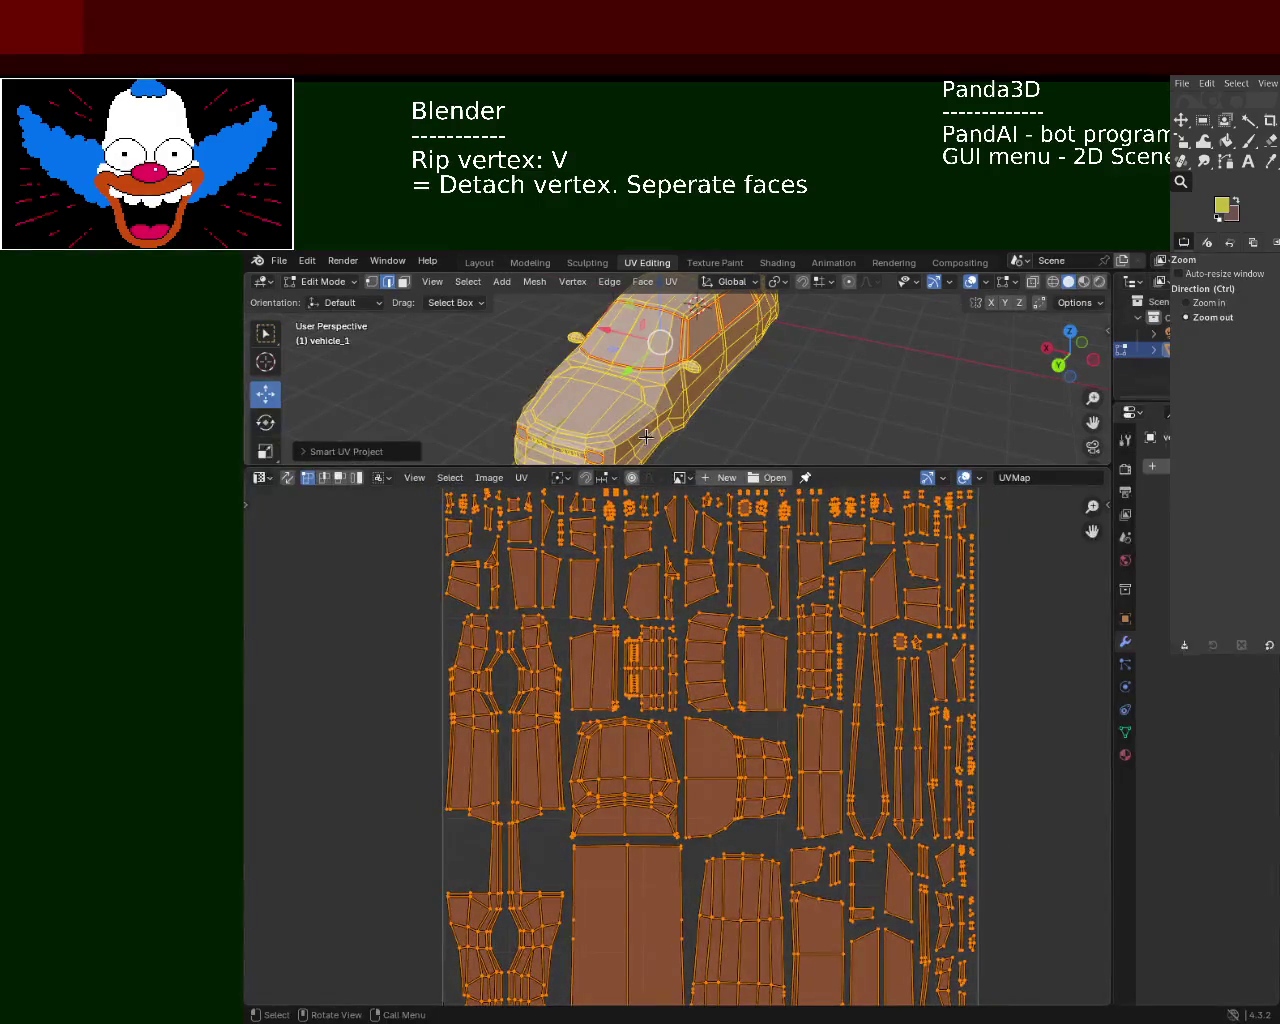
{"action": "left_click", "coordinate": [671, 281]}
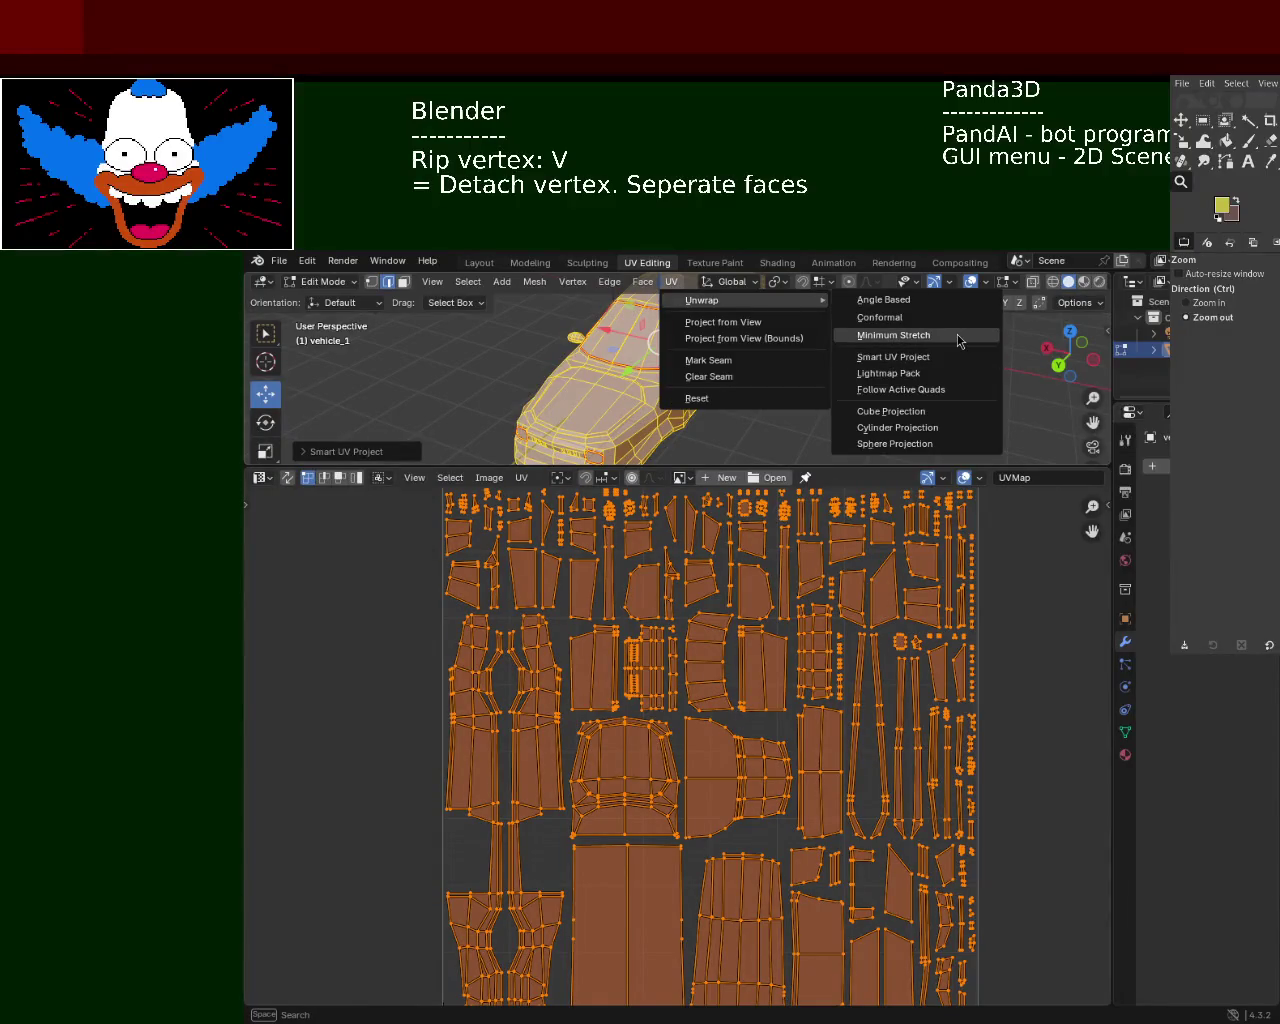
{"action": "mouse_move", "coordinate": [720, 300]}
{"action": "left_click", "coordinate": [885, 338]}
Zoom the UV view onto the new islands and save vehicle_1.blend with Ctrl+S
{"action": "mouse_move", "coordinate": [745, 732]}
{"action": "middle_mouse_down", "text": "ctrl"}
{"action": "mouse_move", "coordinate": [723, 730]}
{"action": "mouse_move", "coordinate": [795, 724]}
{"action": "mouse_move", "coordinate": [673, 611]}
{"action": "mouse_move", "coordinate": [513, 517]}
{"action": "mouse_move", "coordinate": [590, 650]}
{"action": "mouse_move", "coordinate": [590, 568]}
{"action": "middle_mouse_up", "text": "ctrl"}
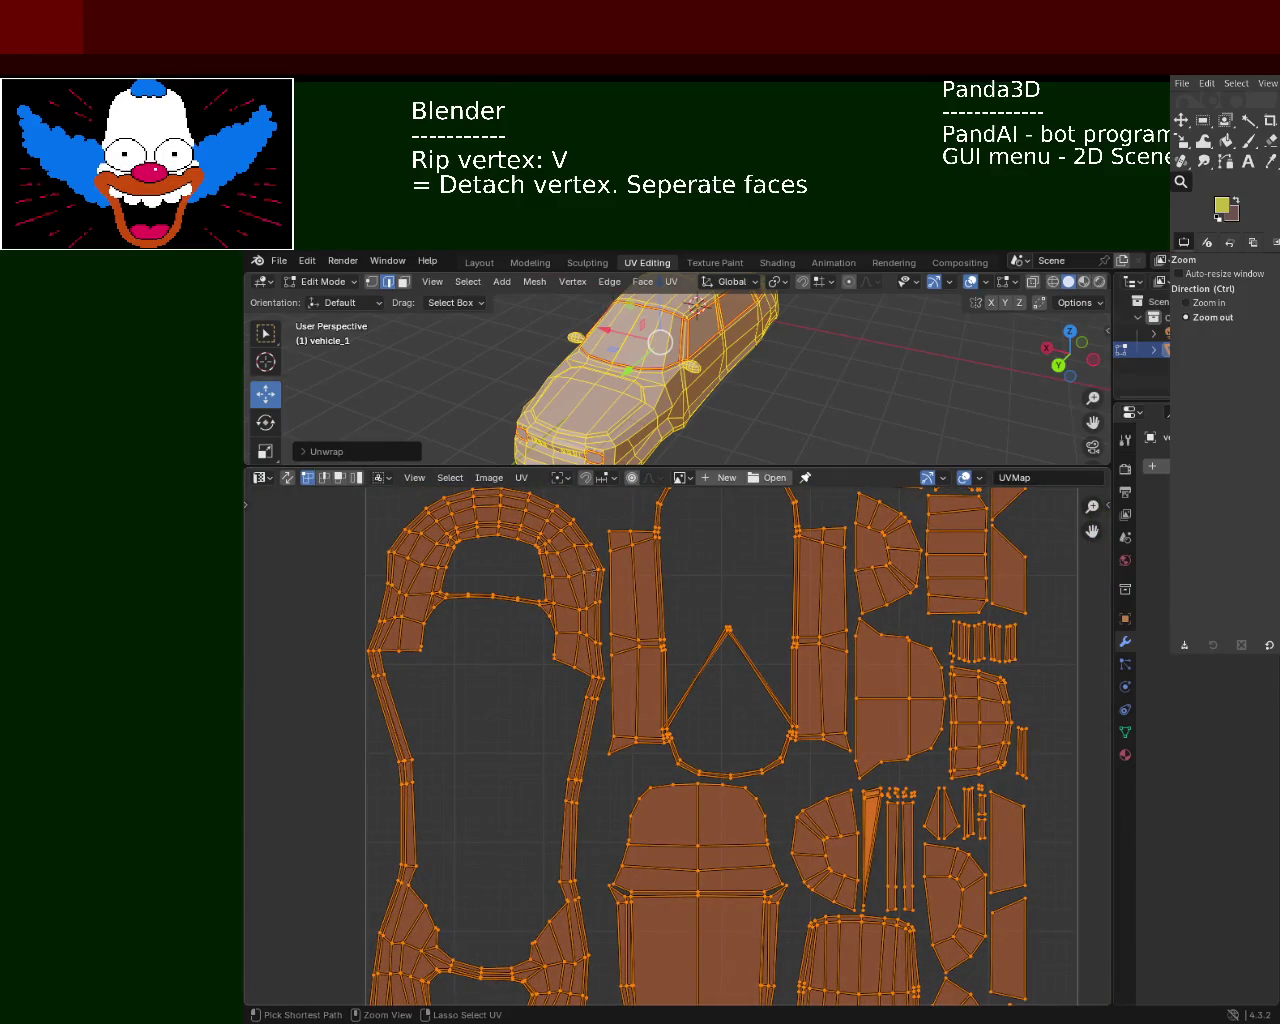
{"action": "key", "text": "ctrl+s"}
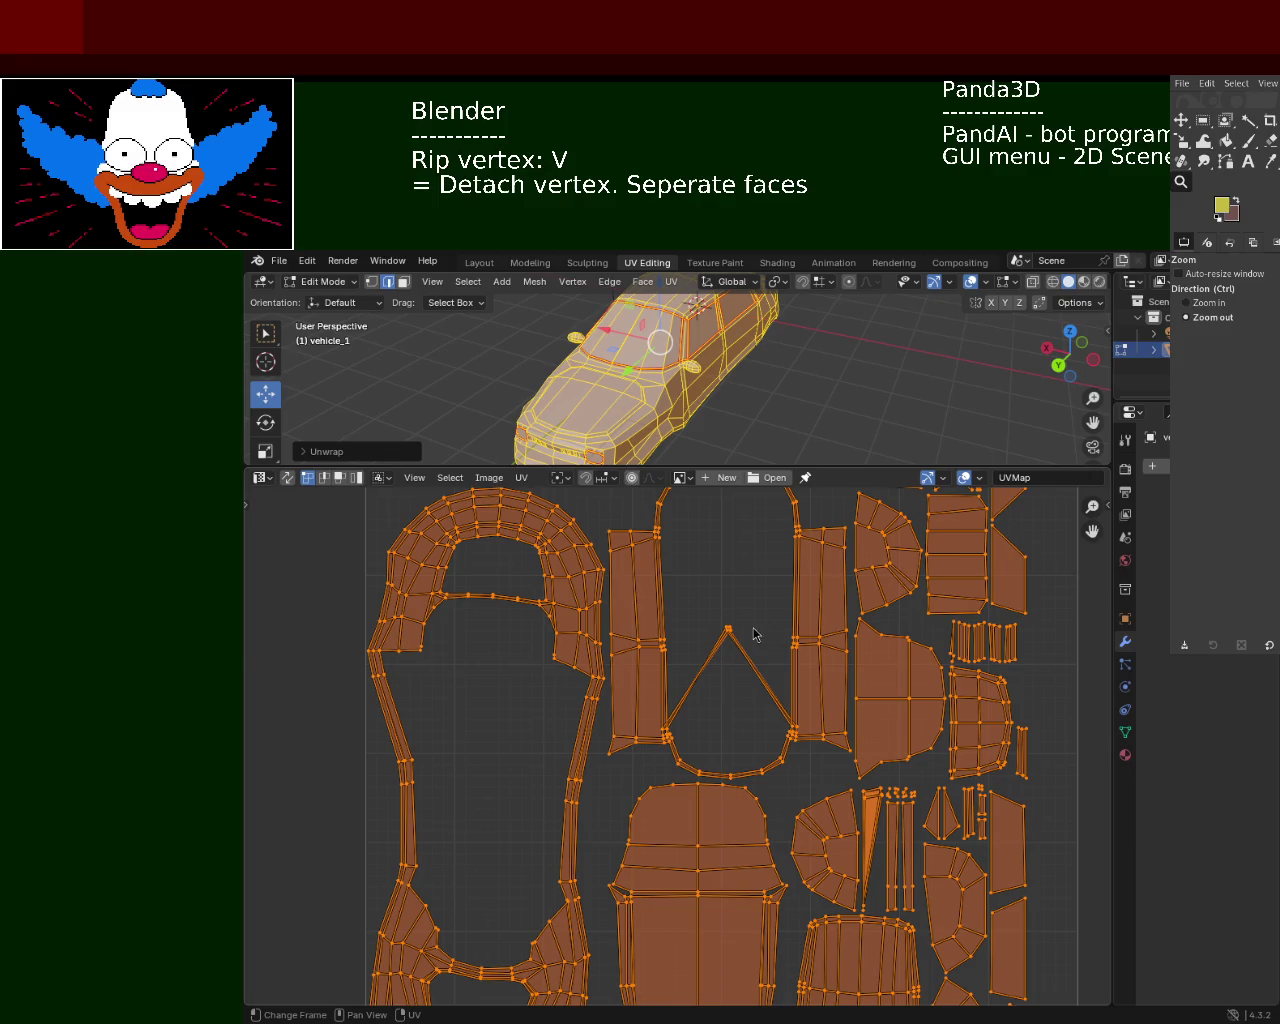
{"action": "left_click", "coordinate": [520, 478]}
Enlarge the 3D view, orbit to the car's rear and side, and deselect everything
{"action": "left_click_drag", "start_coordinate": [832, 467], "coordinate": [832, 635]}
{"action": "middle_click_drag", "start_coordinate": [735, 398], "coordinate": [572, 507]}
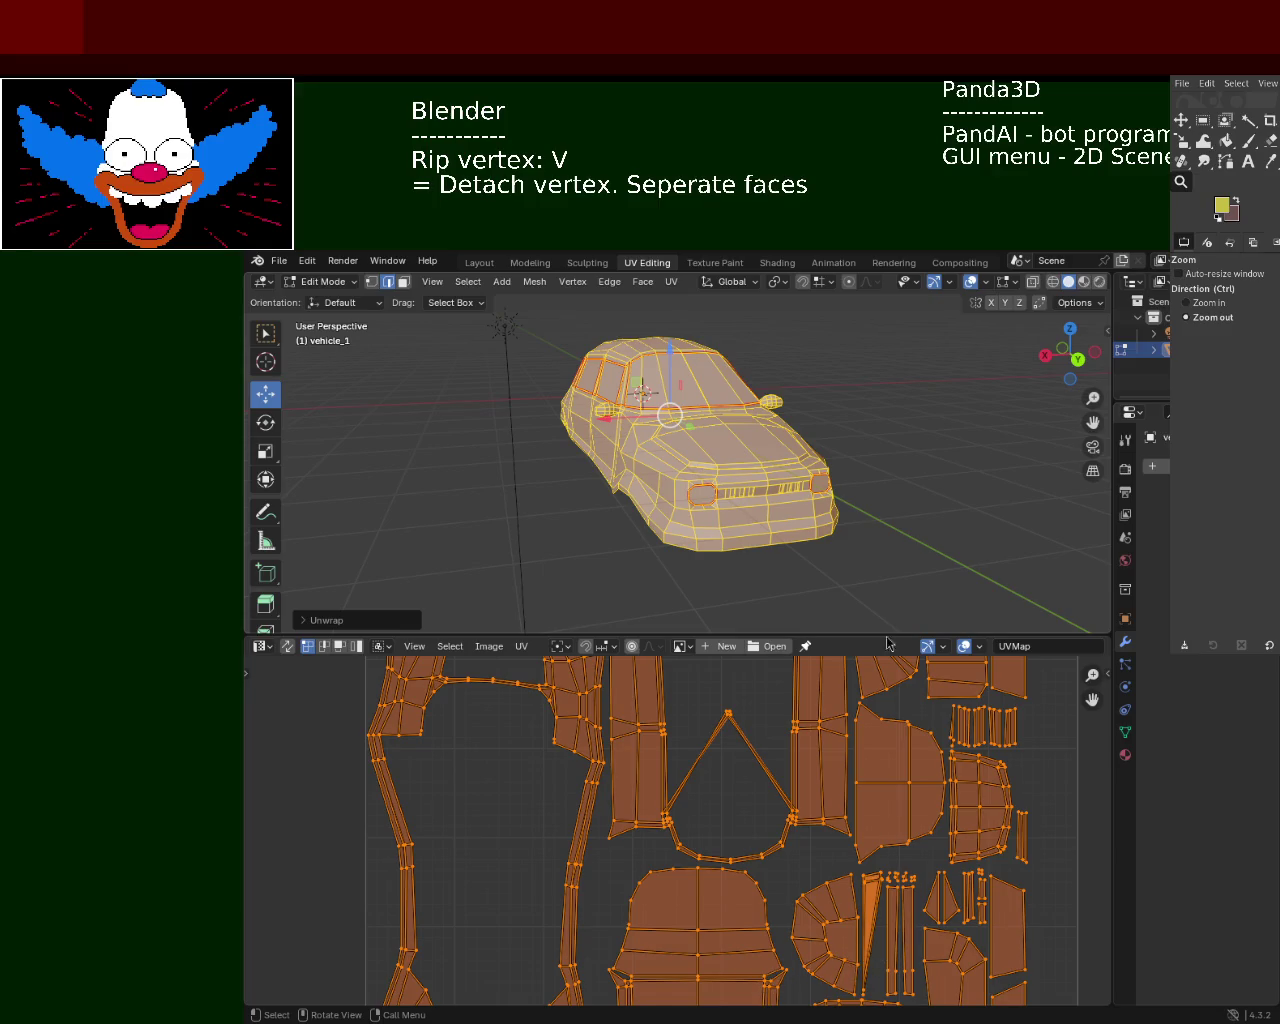
{"action": "mouse_move", "coordinate": [734, 463]}
{"action": "middle_mouse_down"}
{"action": "mouse_move", "coordinate": [790, 474]}
{"action": "mouse_move", "coordinate": [695, 424]}
{"action": "mouse_move", "coordinate": [950, 440]}
{"action": "mouse_move", "coordinate": [582, 615]}
{"action": "middle_mouse_up"}
{"action": "key", "text": "alt+a"}
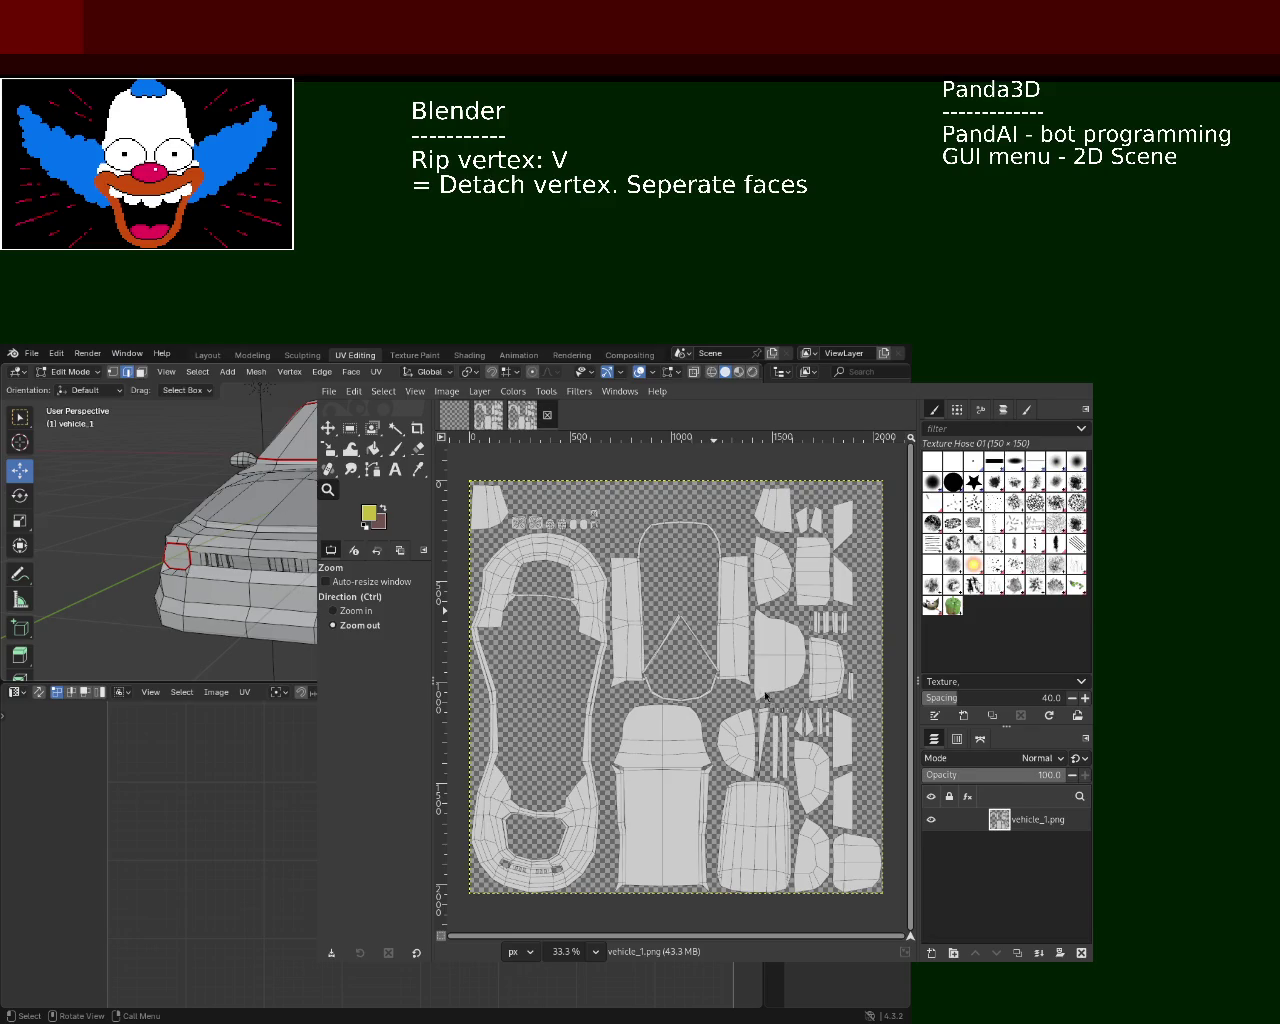
Slide the GIMP window aside to reveal Blender, then zoom toward the car's rear and roof
{"action": "left_click_drag", "start_coordinate": [698, 682], "coordinate": [1098, 682], "text": "alt"}
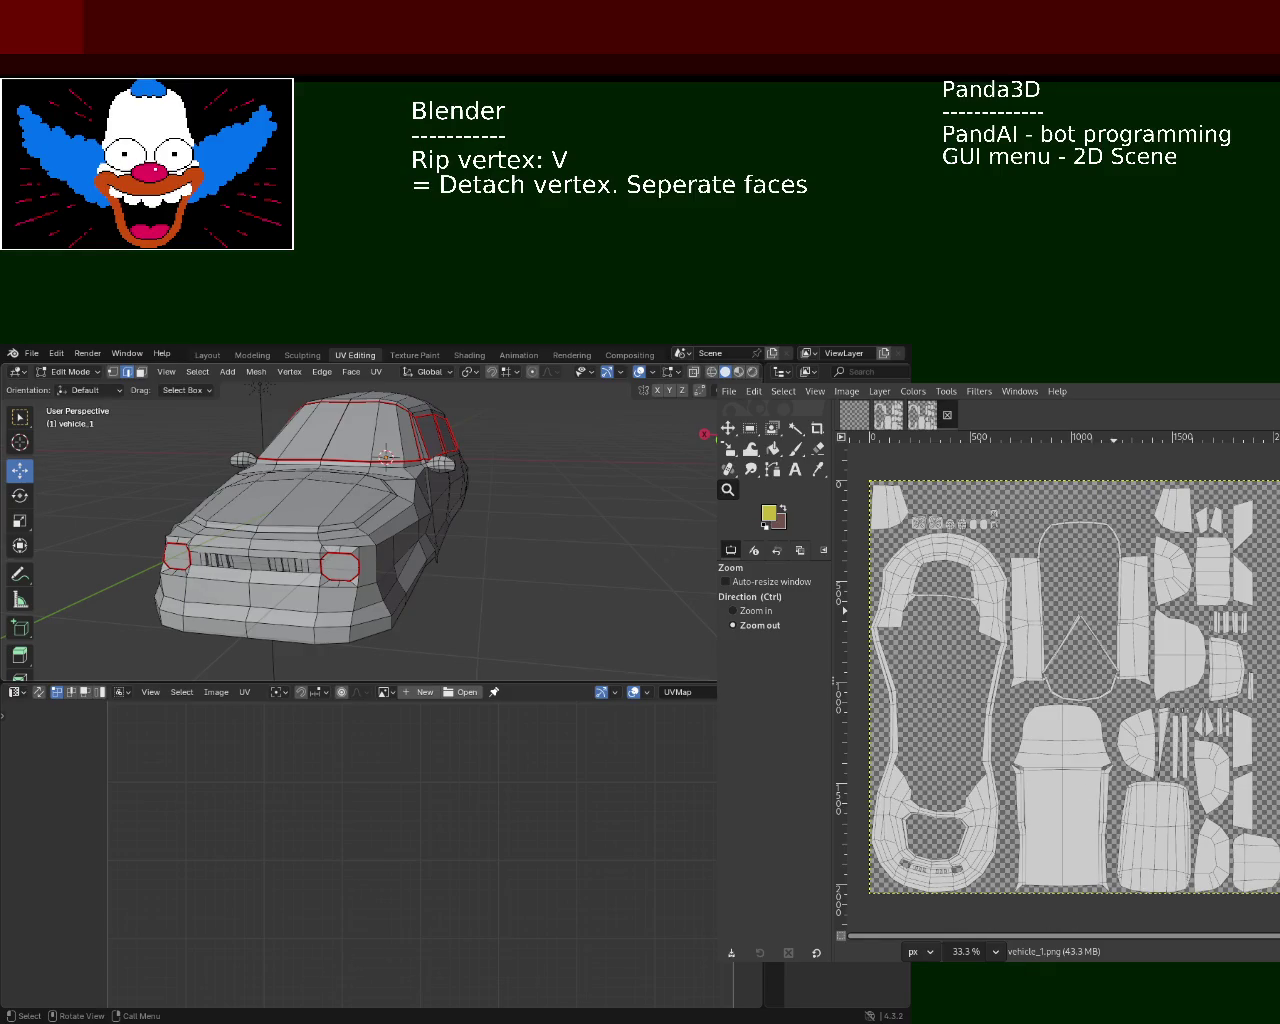
{"action": "mouse_move", "coordinate": [470, 497]}
{"action": "middle_mouse_down", "text": "ctrl"}
{"action": "mouse_move", "coordinate": [484, 521]}
{"action": "mouse_move", "coordinate": [453, 579]}
{"action": "middle_mouse_up", "text": "ctrl"}
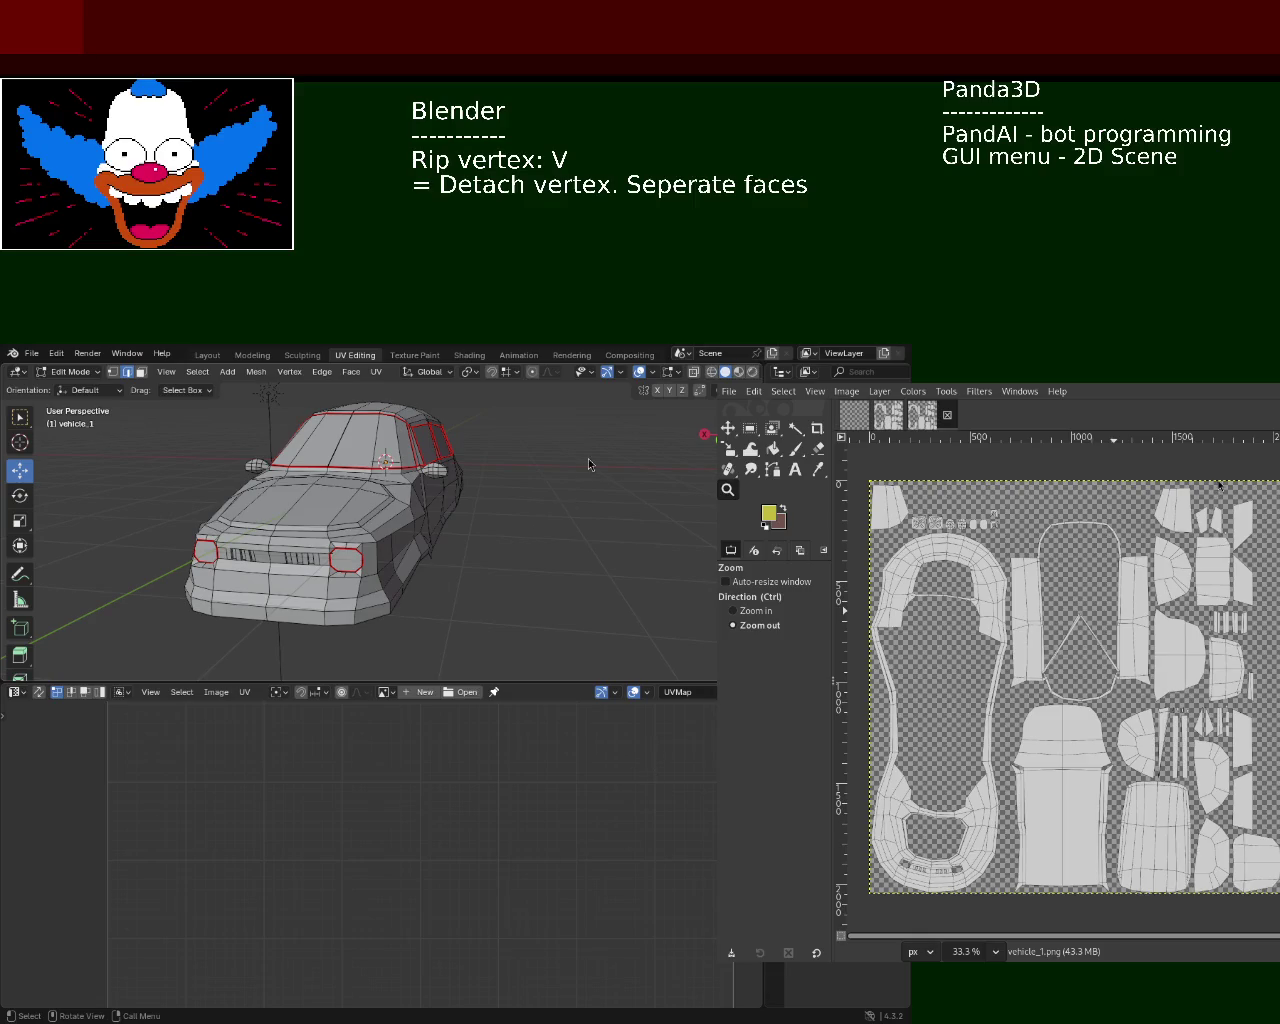
Zoom closer on the car's rear and roof and orbit to a side view of its seams
{"action": "mouse_move", "coordinate": [422, 510]}
{"action": "middle_mouse_down", "text": "ctrl"}
{"action": "mouse_move", "coordinate": [413, 458]}
{"action": "mouse_move", "coordinate": [597, 566]}
{"action": "mouse_move", "coordinate": [350, 524]}
{"action": "middle_mouse_up", "text": "ctrl"}
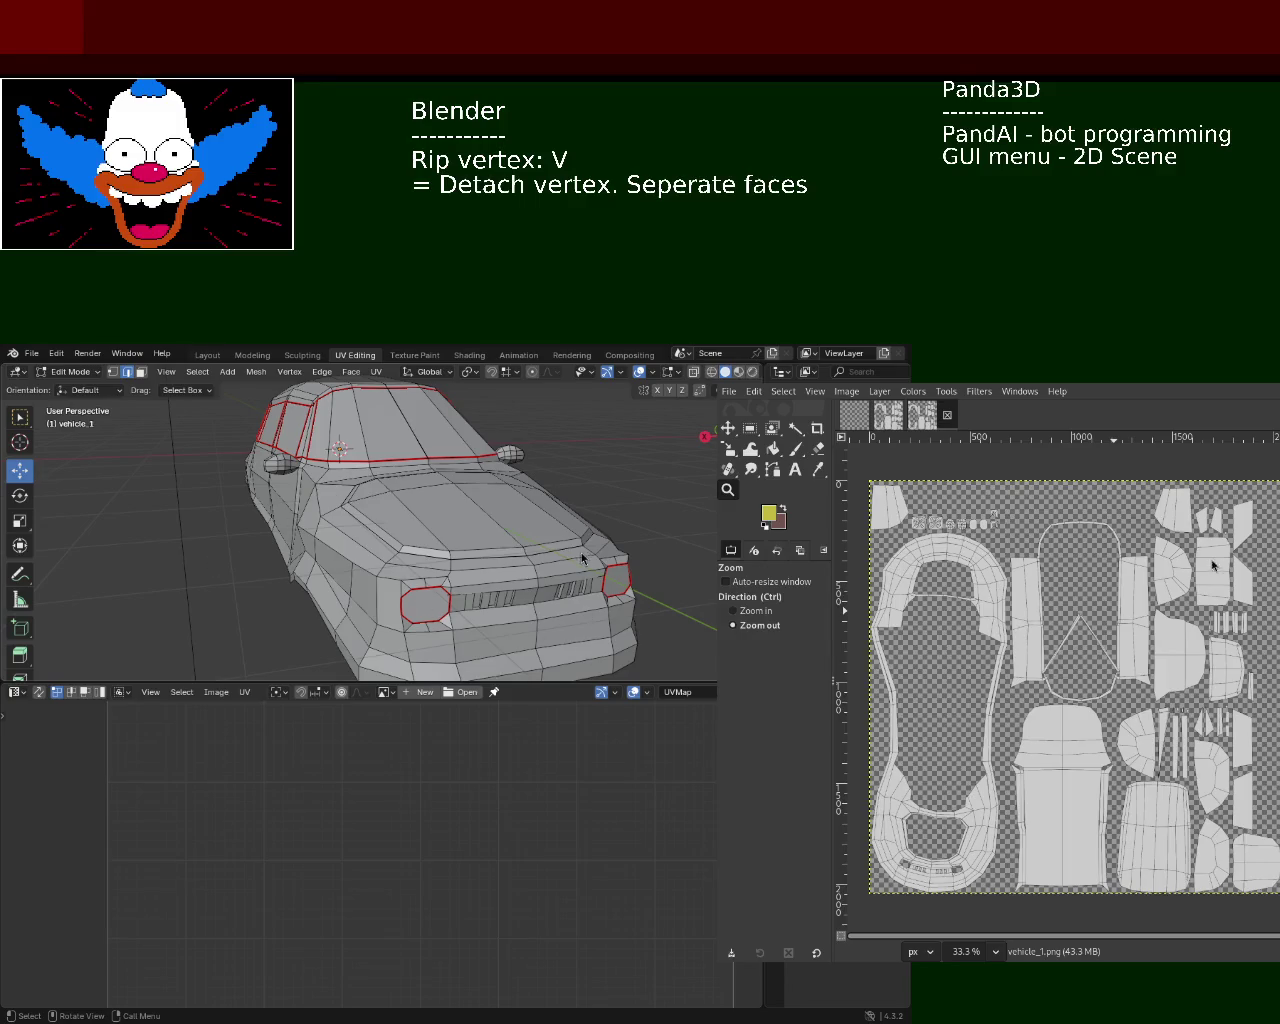
{"action": "mouse_move", "coordinate": [451, 555]}
{"action": "middle_mouse_down"}
{"action": "mouse_move", "coordinate": [422, 508]}
{"action": "mouse_move", "coordinate": [472, 489]}
{"action": "mouse_move", "coordinate": [397, 531]}
{"action": "mouse_move", "coordinate": [263, 466]}
{"action": "mouse_move", "coordinate": [263, 531]}
{"action": "mouse_move", "coordinate": [209, 480]}
{"action": "mouse_move", "coordinate": [429, 491]}
{"action": "mouse_move", "coordinate": [381, 553]}
{"action": "middle_mouse_up"}
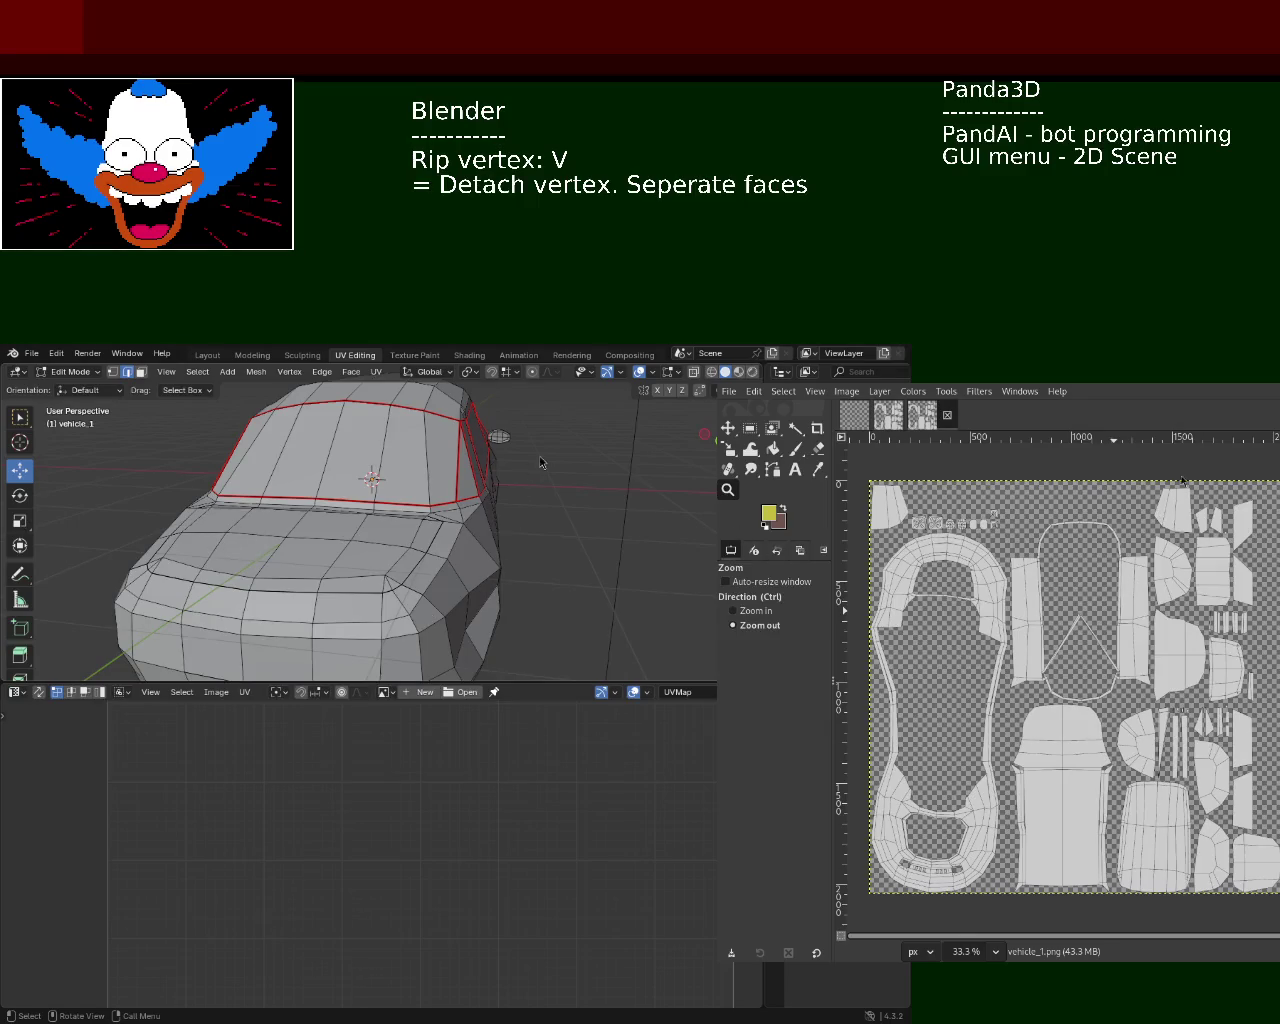
{"action": "mouse_move", "coordinate": [462, 508]}
{"action": "middle_mouse_down"}
{"action": "mouse_move", "coordinate": [474, 437]}
{"action": "mouse_move", "coordinate": [520, 500]}
{"action": "mouse_move", "coordinate": [611, 551]}
{"action": "mouse_move", "coordinate": [441, 498]}
{"action": "mouse_move", "coordinate": [380, 520]}
{"action": "mouse_move", "coordinate": [323, 509]}
{"action": "mouse_move", "coordinate": [444, 503]}
{"action": "mouse_move", "coordinate": [444, 547]}
{"action": "mouse_move", "coordinate": [256, 541]}
{"action": "mouse_move", "coordinate": [314, 523]}
{"action": "middle_mouse_up"}
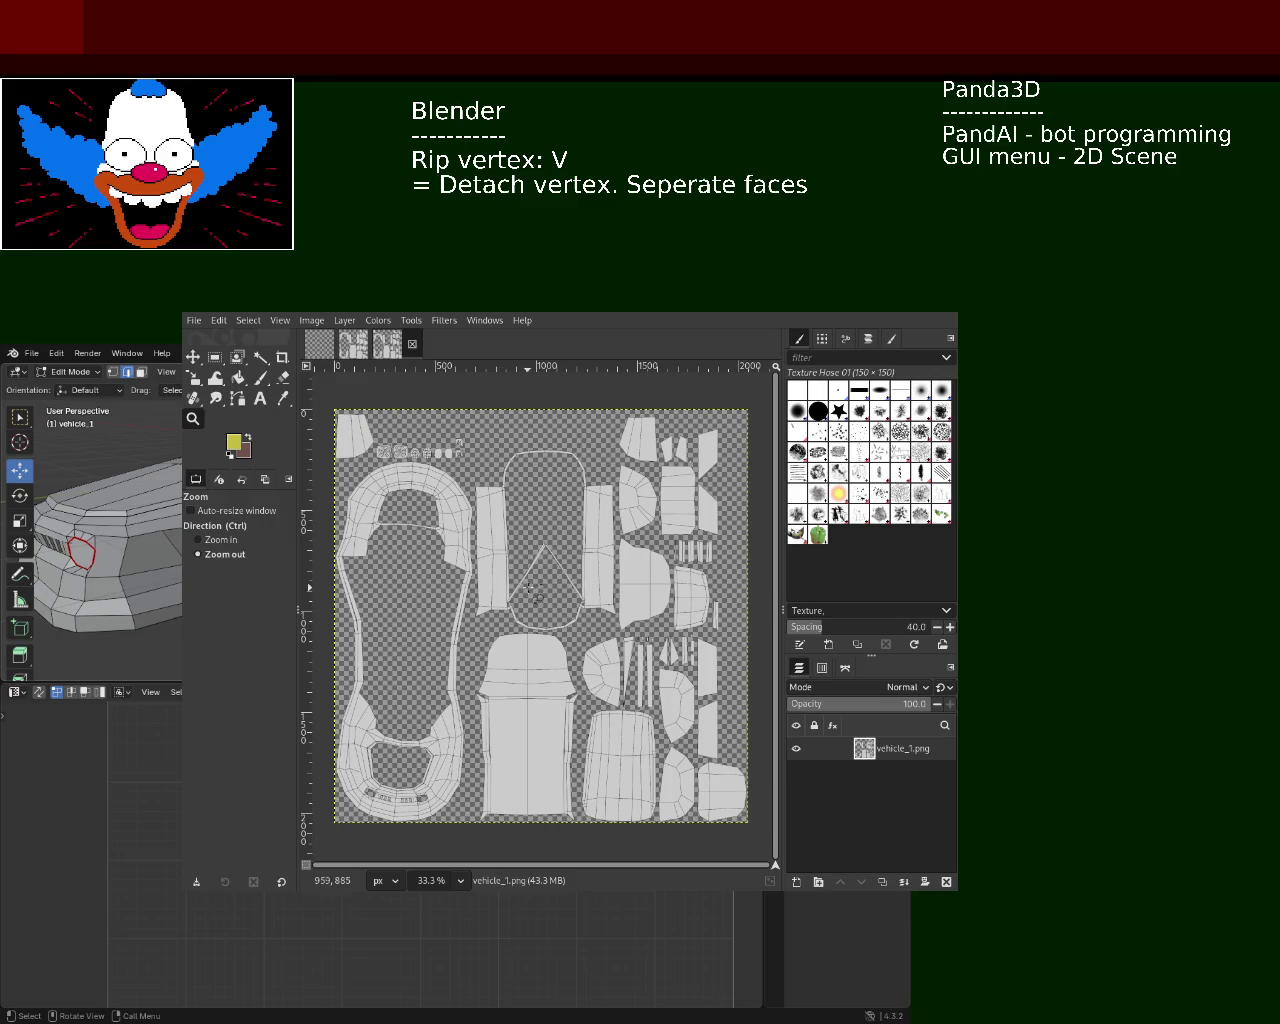
{"action": "left_click", "coordinate": [260, 357]}
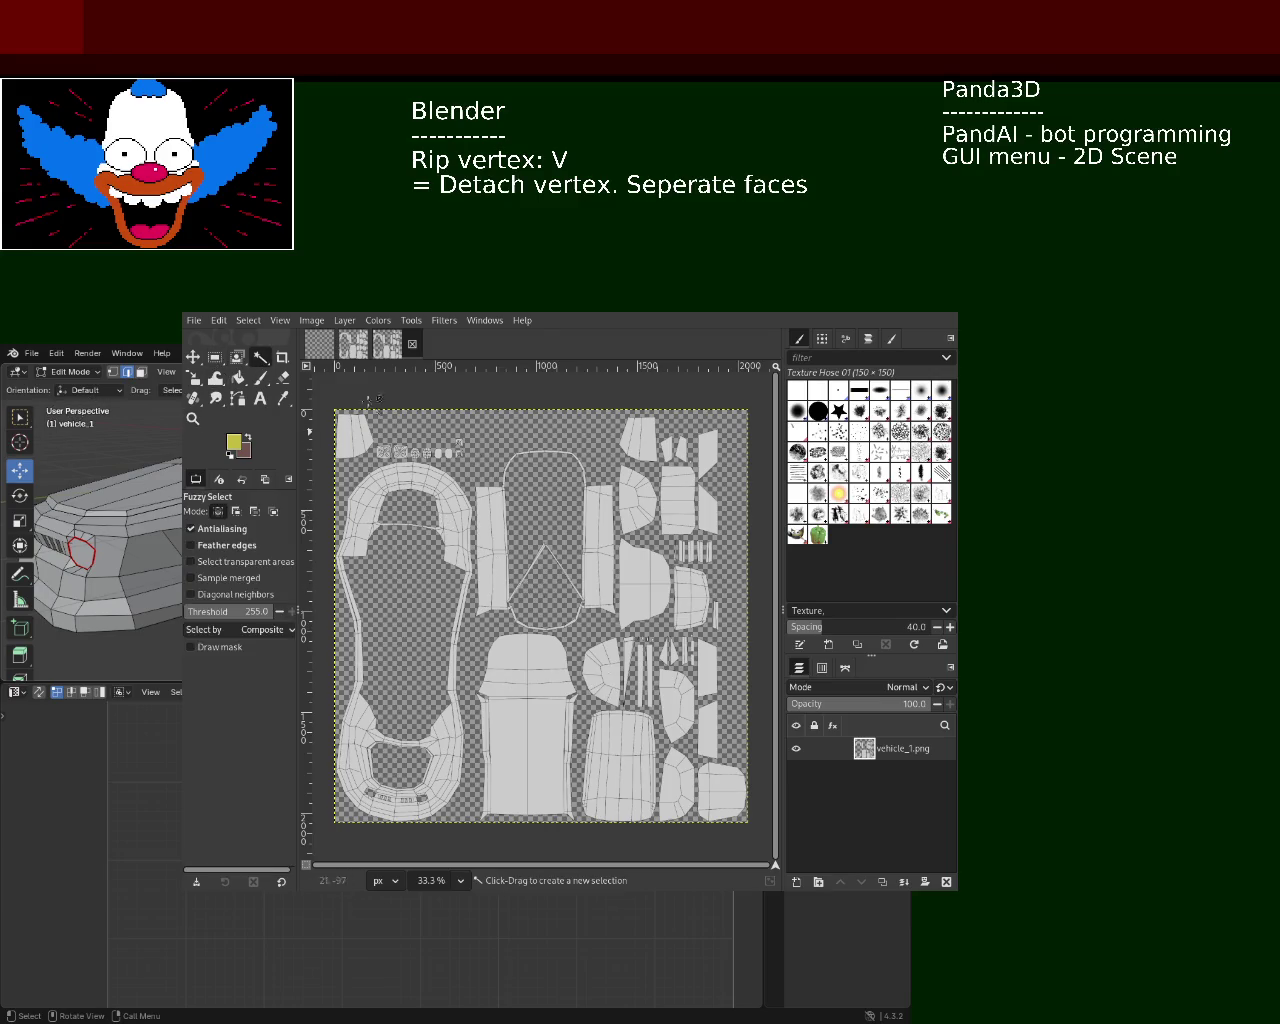
{"action": "left_click", "coordinate": [457, 620]}
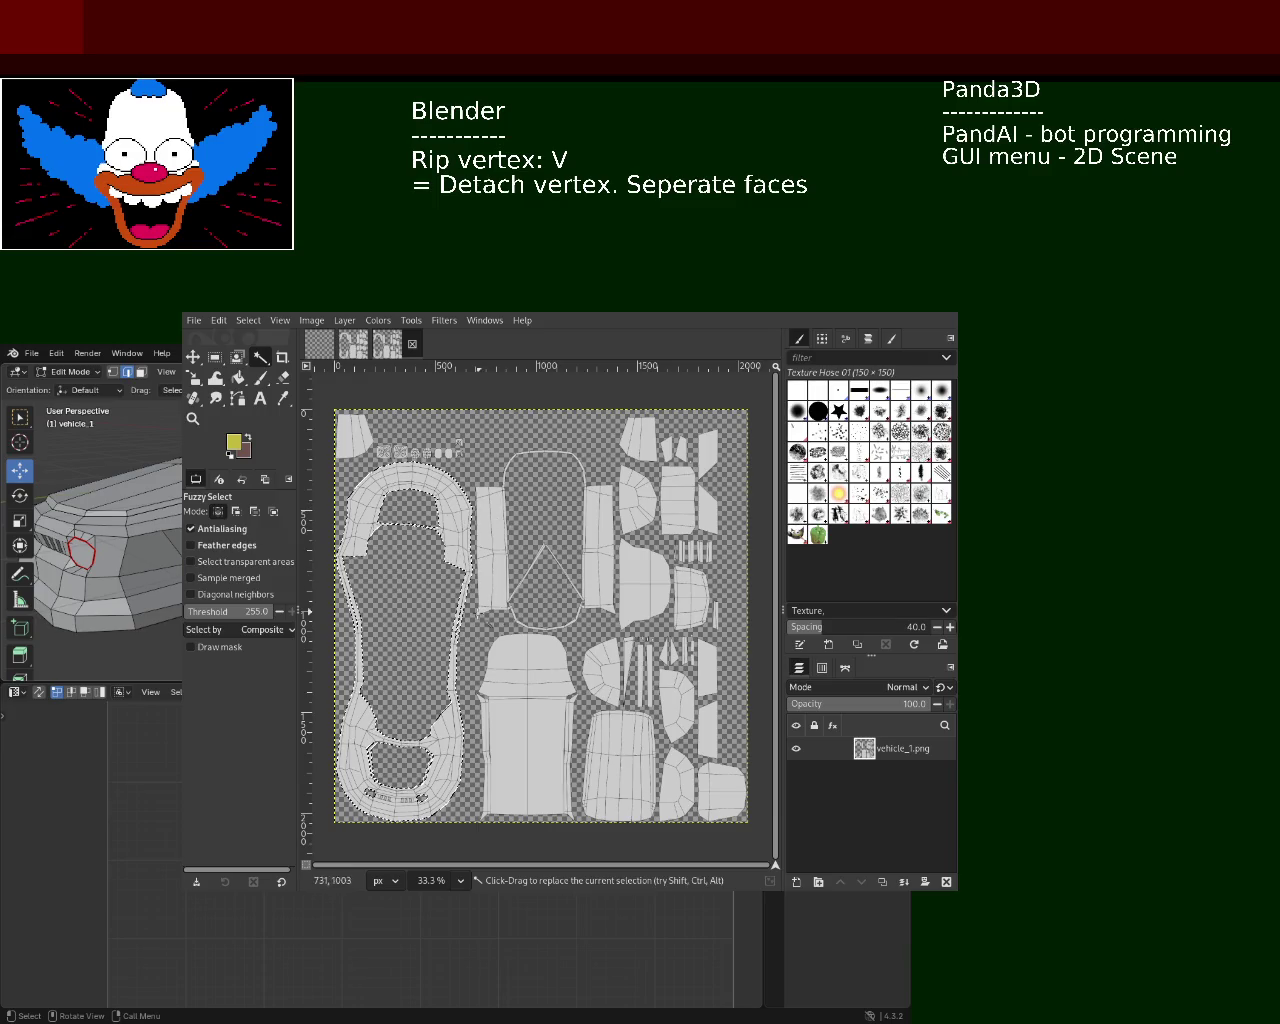
{"action": "left_click", "coordinate": [527, 706]}
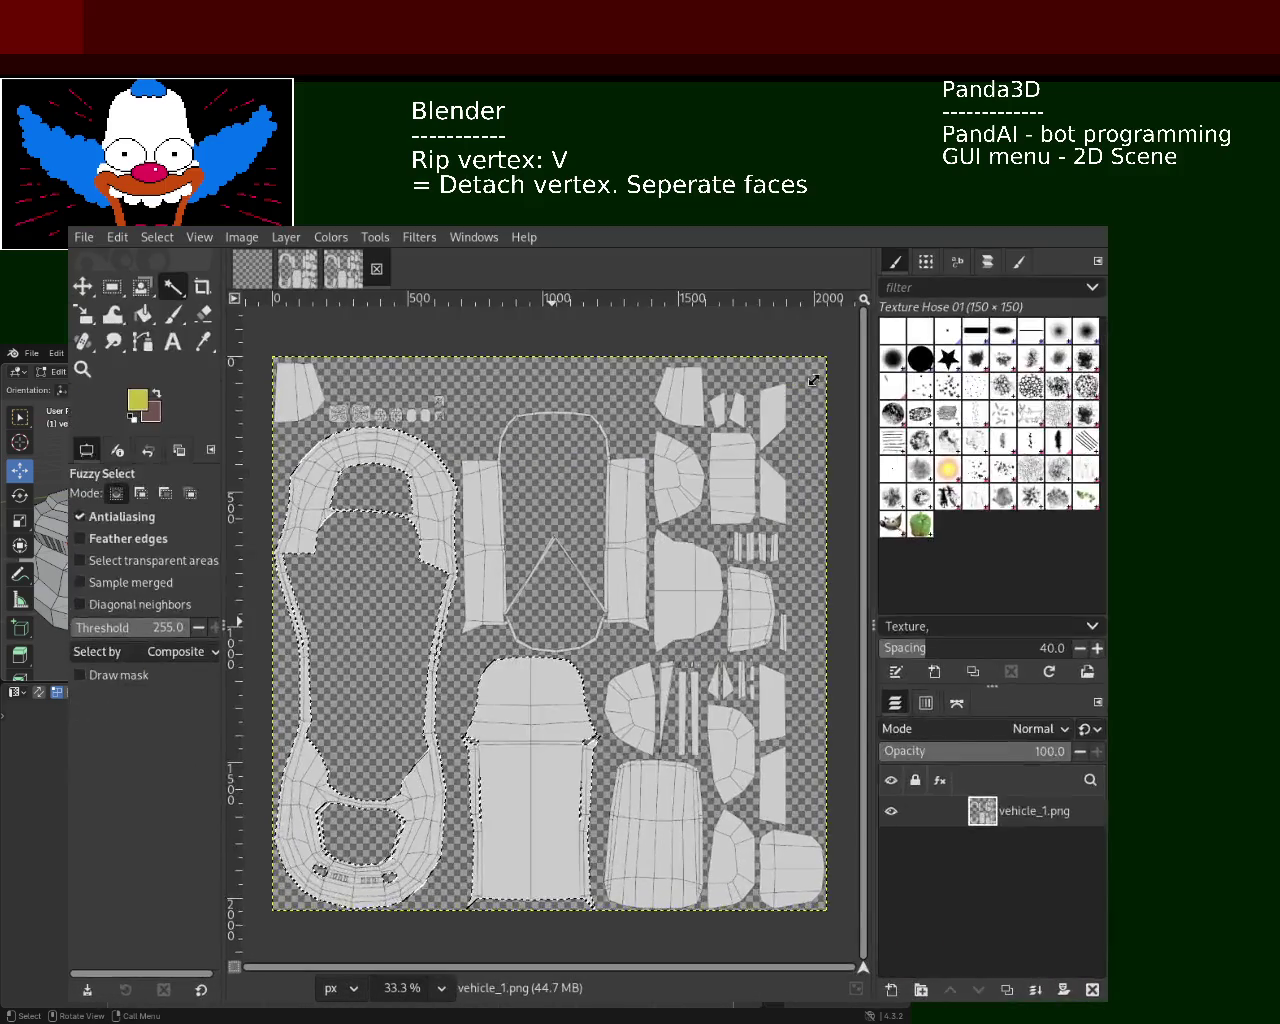
{"action": "left_click", "coordinate": [440, 568]}
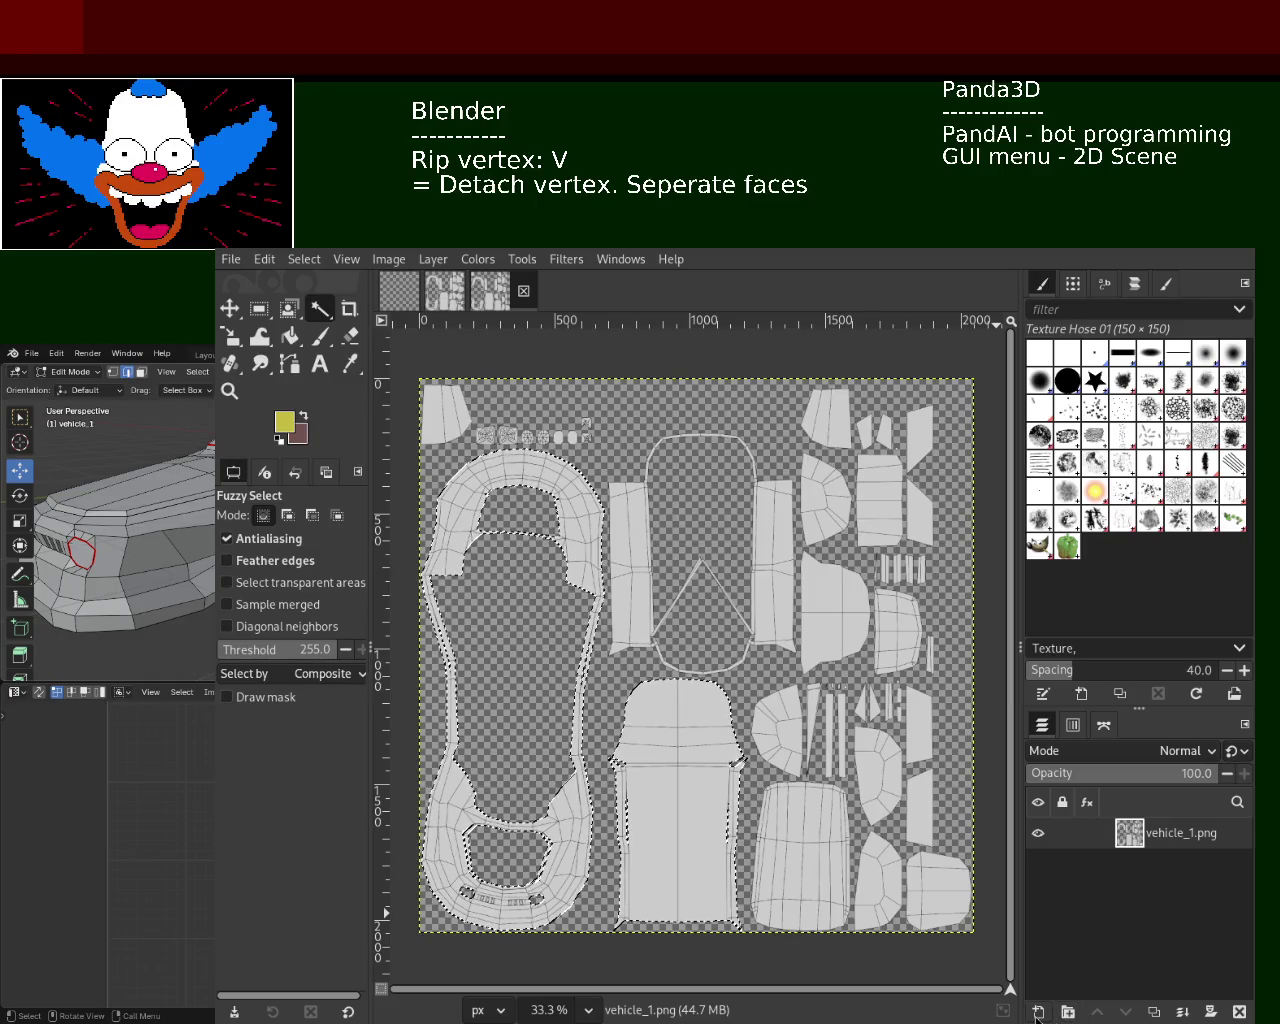
{"action": "key", "text": "ctrl+shift+n"}
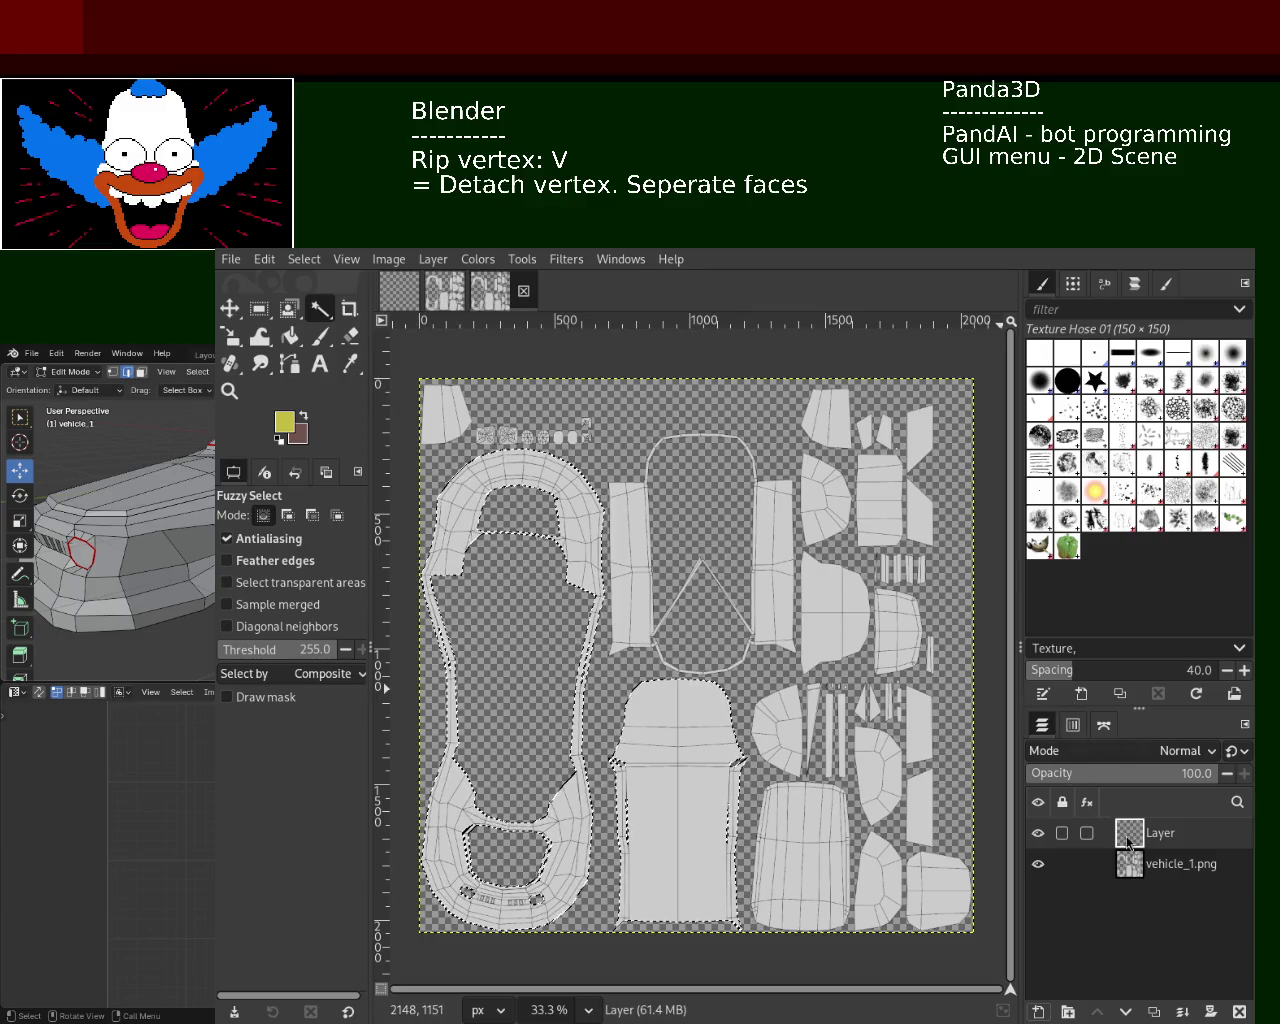
Bucket-fill the new layer solid yellow, add an empty transparent layer on top, then return to Blender
{"action": "left_click", "coordinate": [290, 336]}
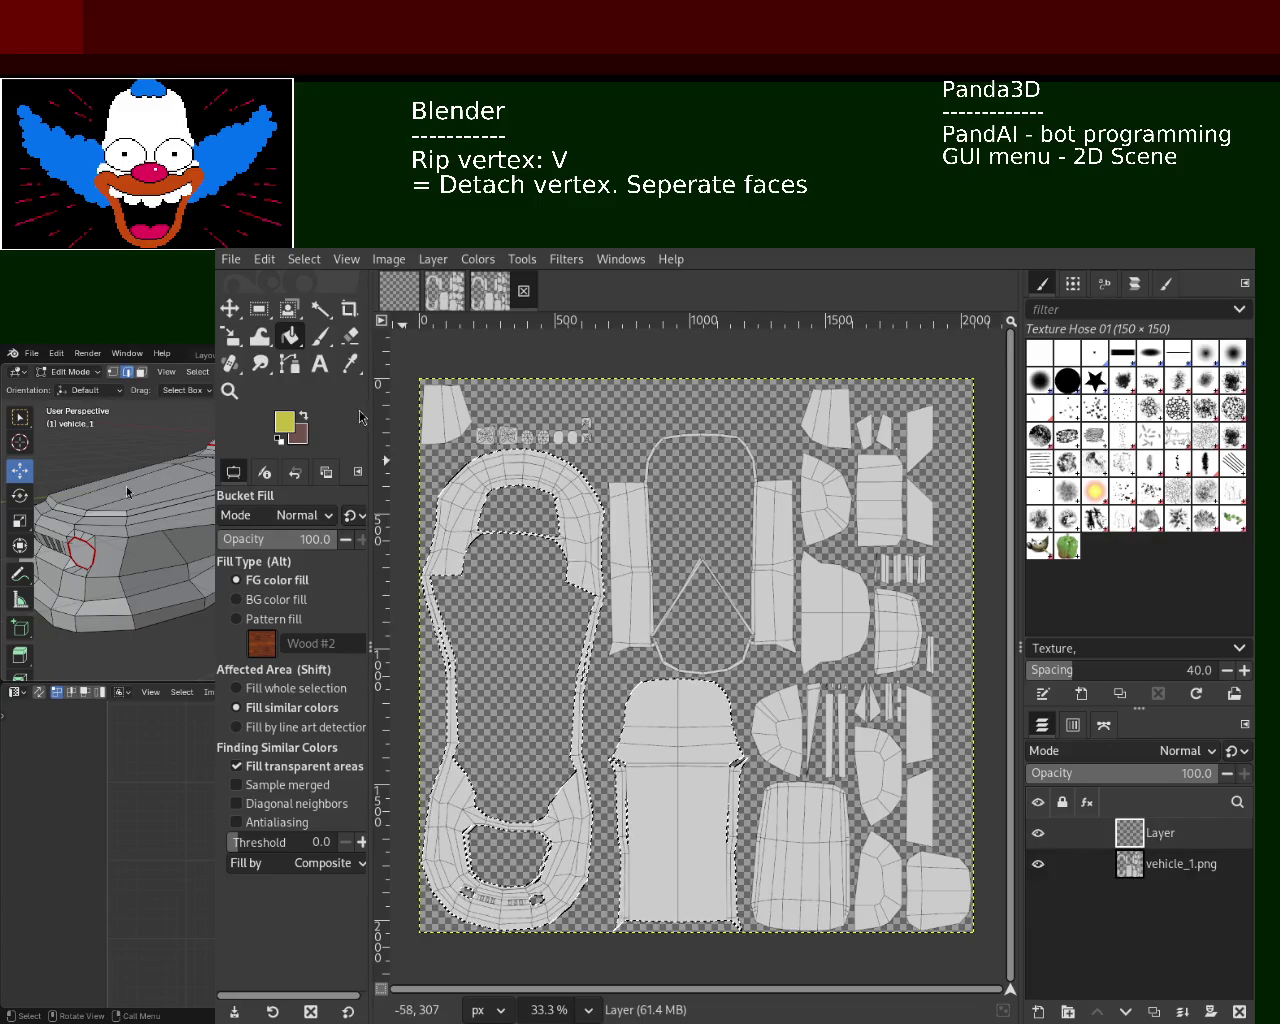
{"action": "left_click", "coordinate": [705, 592]}
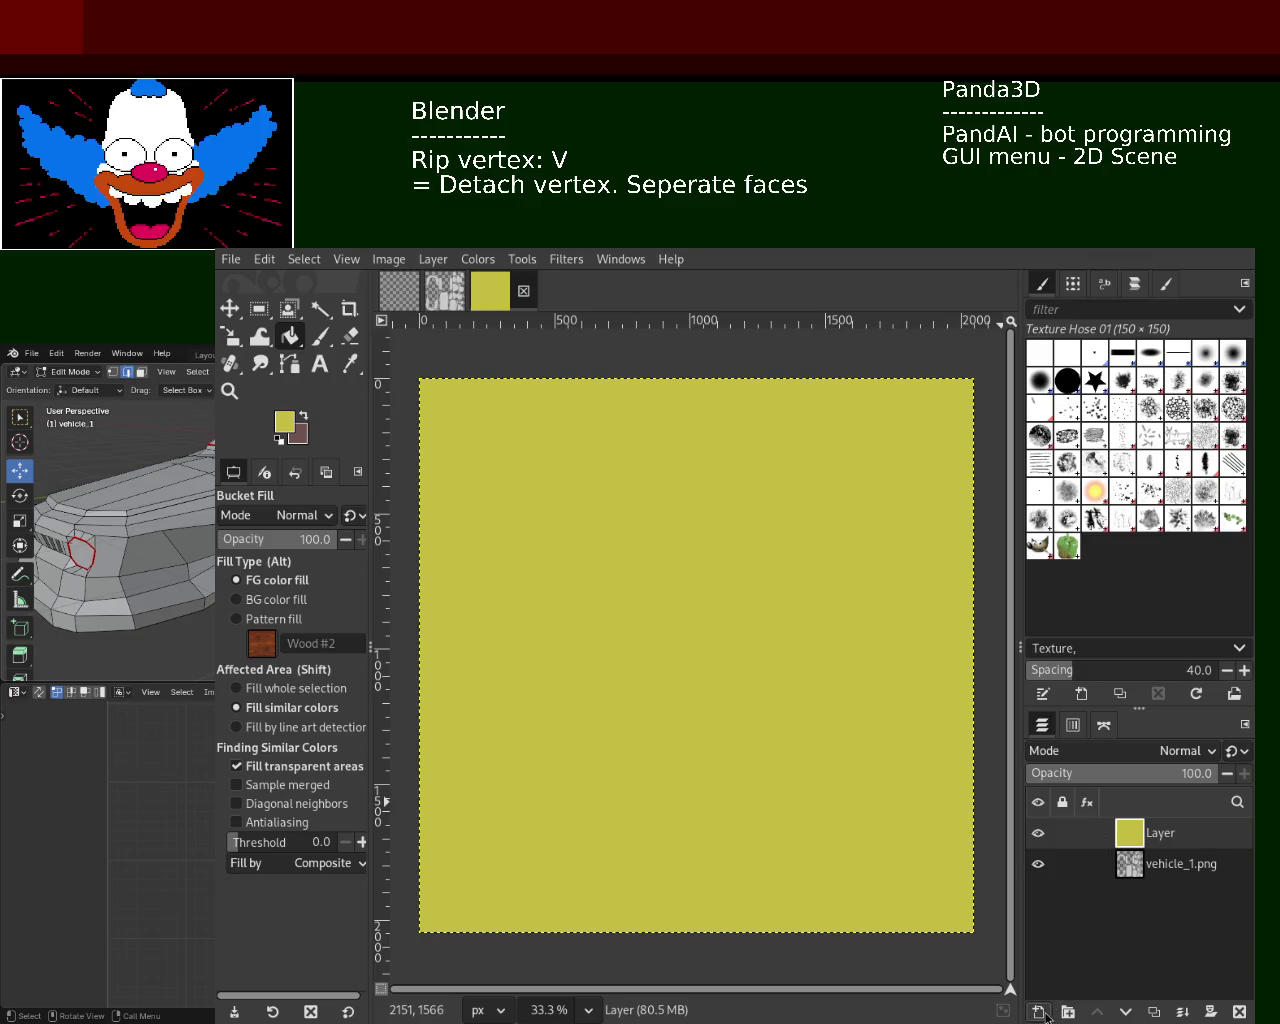
{"action": "key", "text": "shift+ctrl+n"}
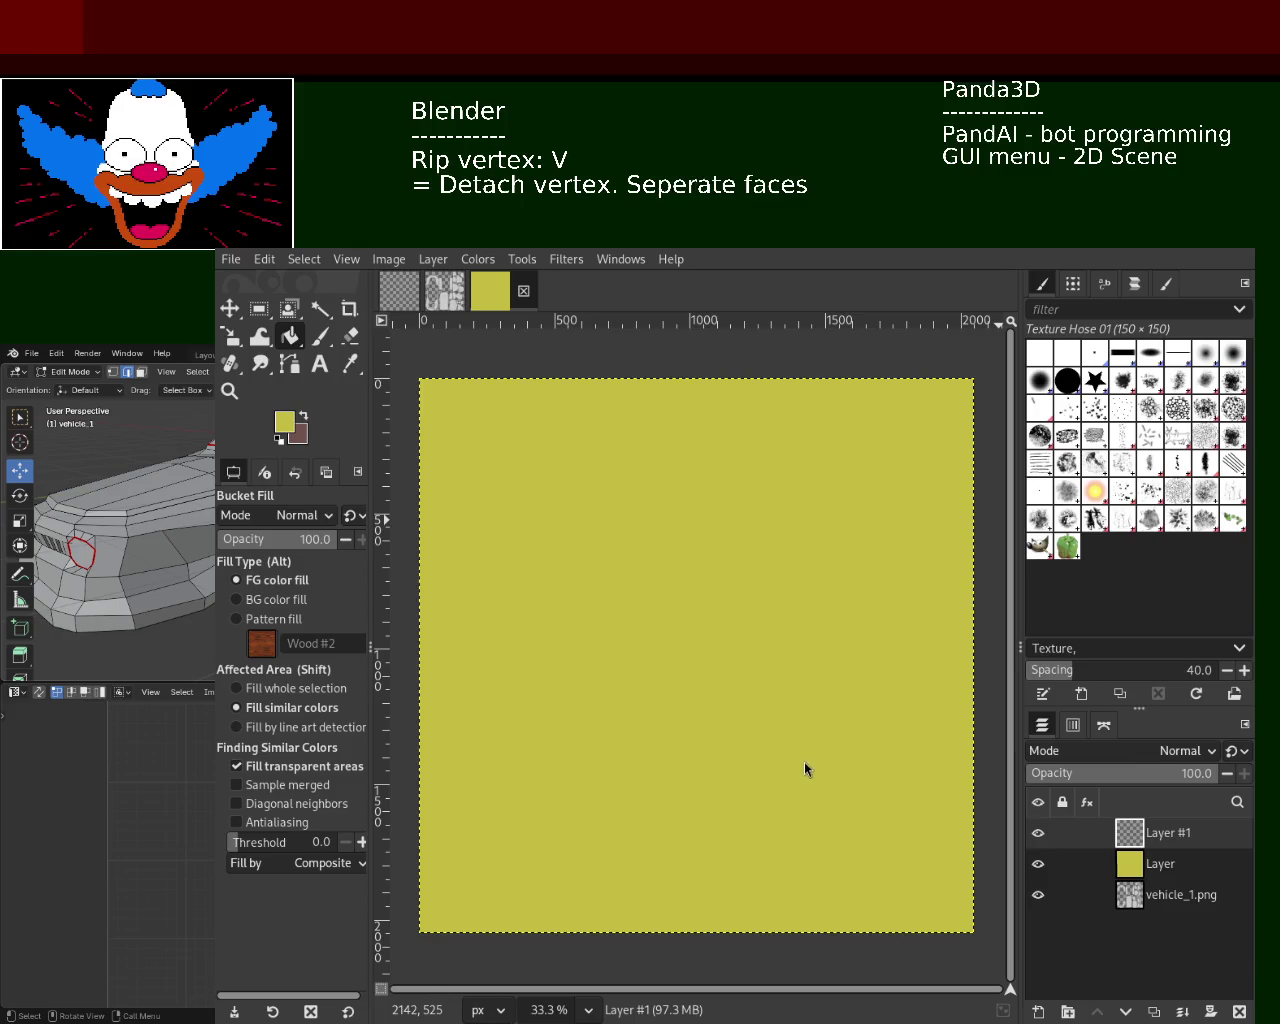
{"action": "key", "text": "alt+Tab"}
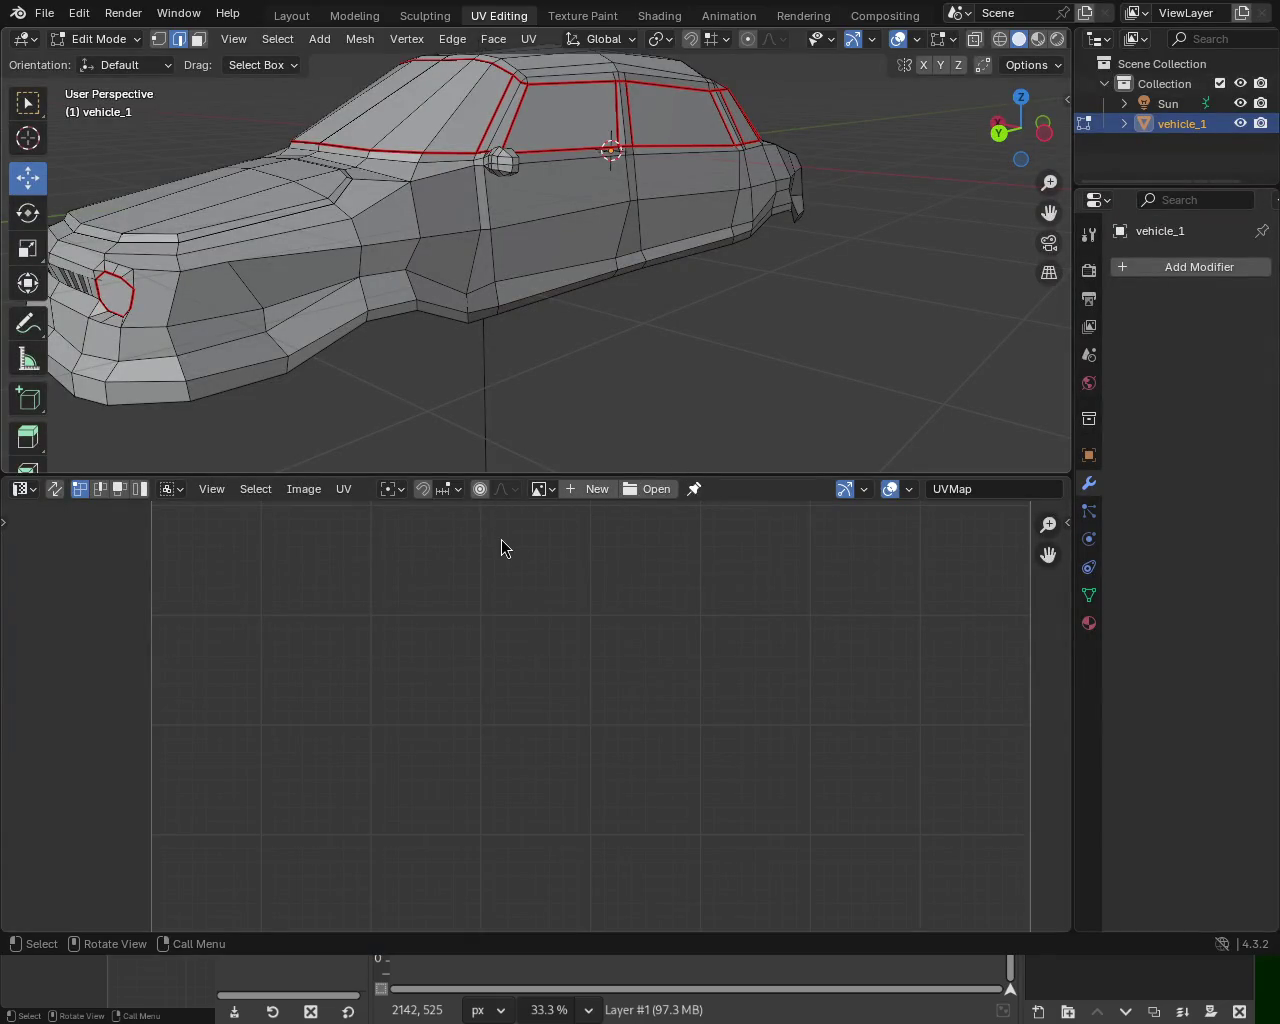
In Firefox, go back to Matthew 5:37, close the adblock warning, and highlight the NIV verse
{"action": "key", "text": "alt+Tab"}
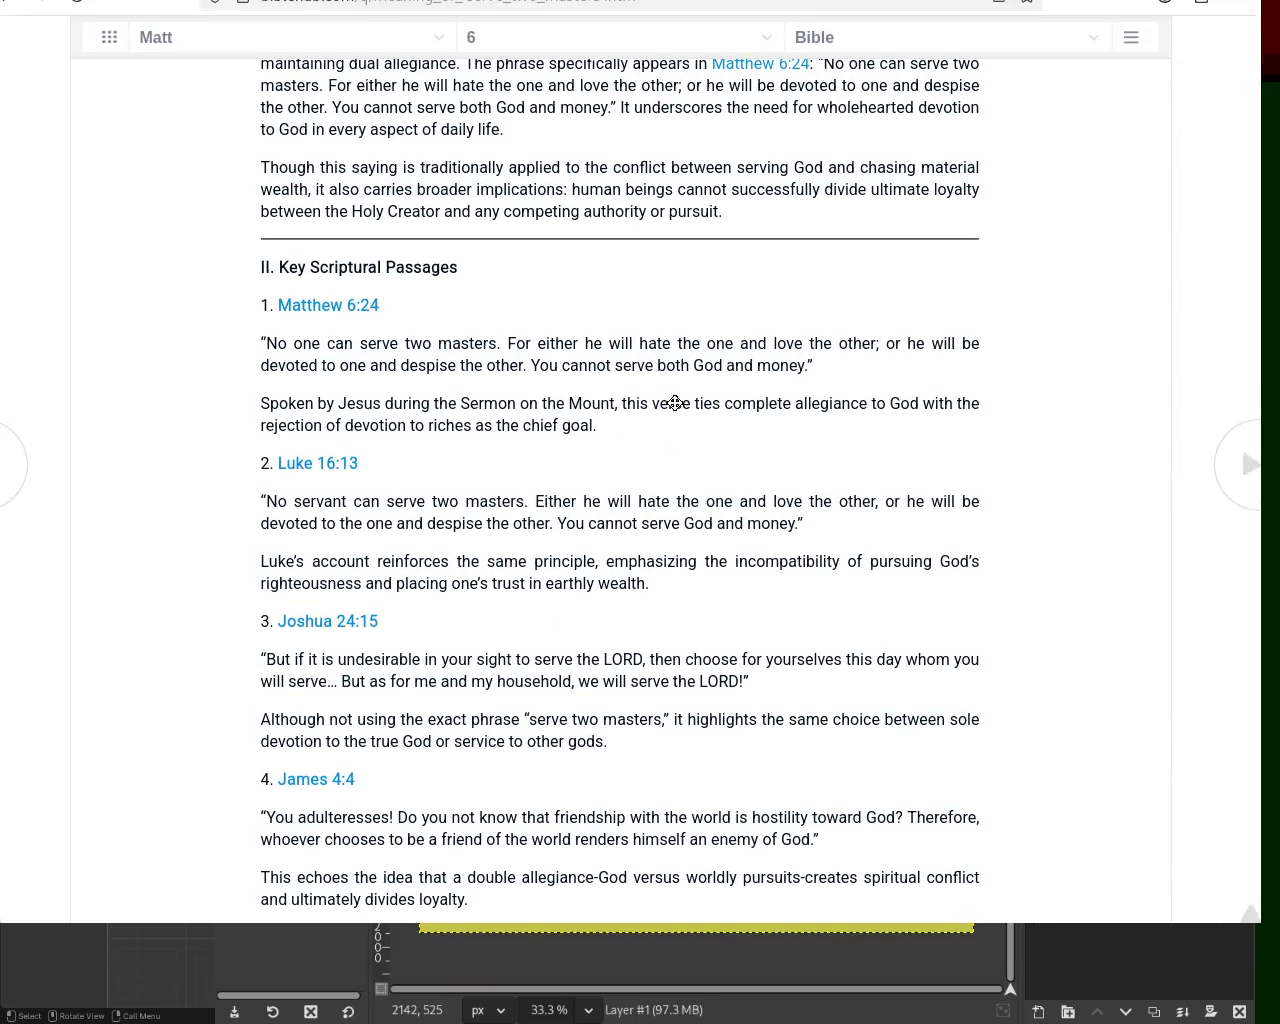
{"action": "key", "text": "alt+Left"}
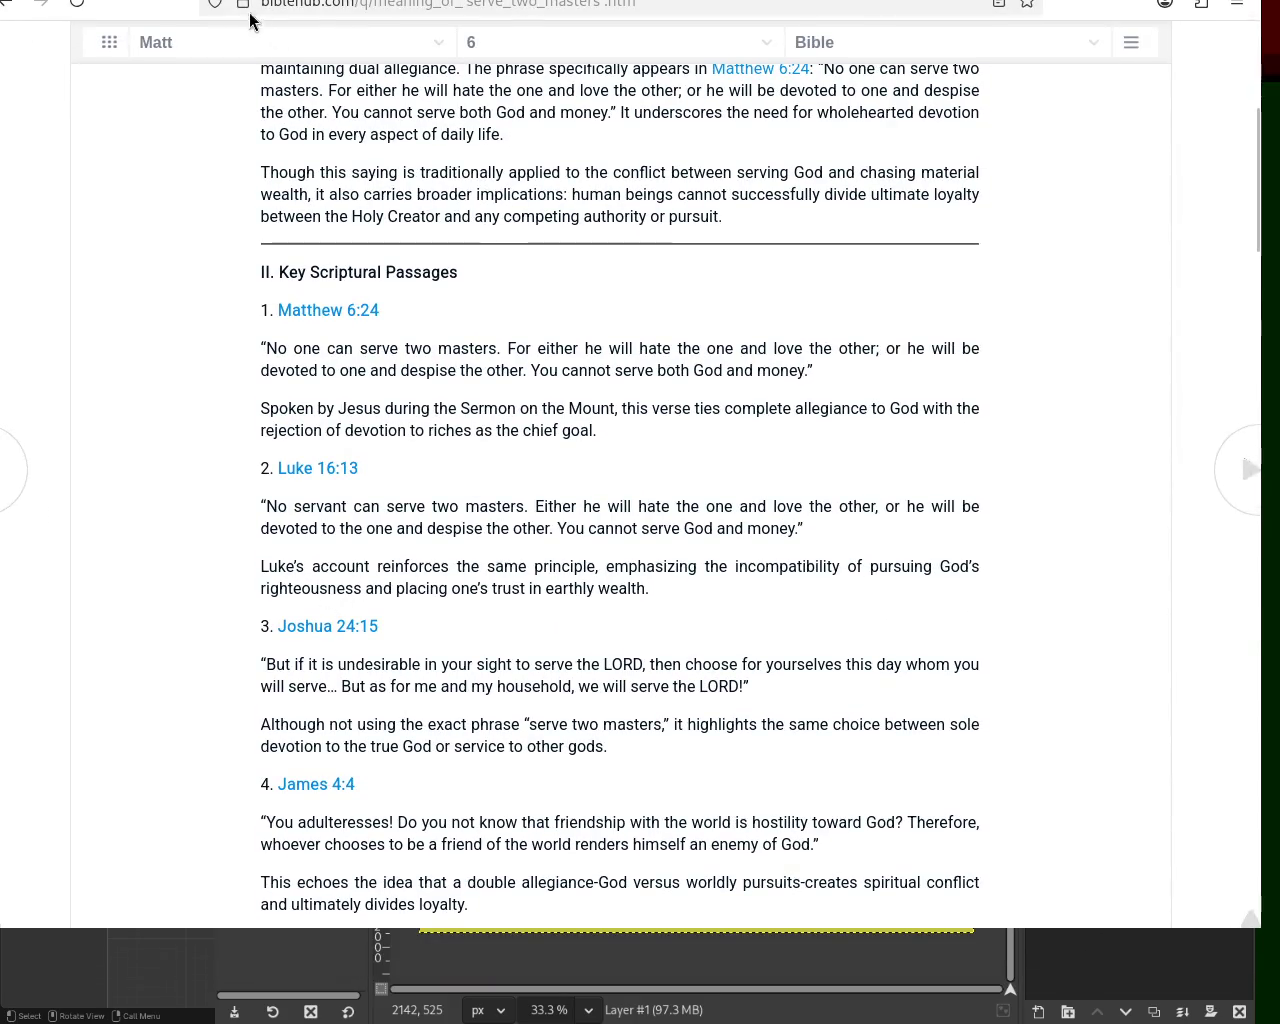
{"action": "left_click", "coordinate": [960, 283]}
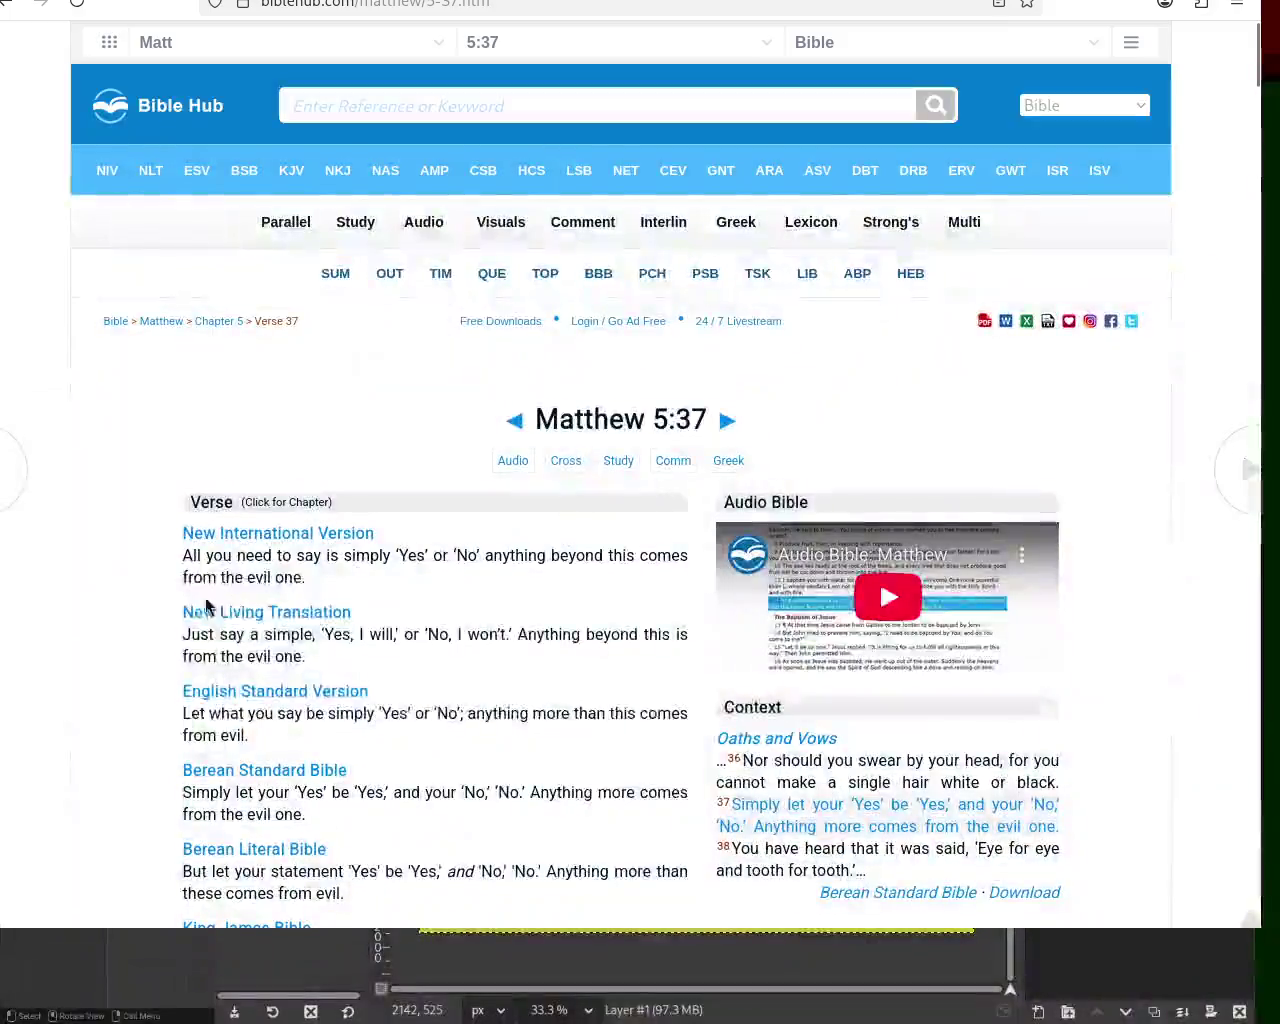
{"action": "mouse_move", "coordinate": [192, 555]}
{"action": "left_mouse_down"}
{"action": "mouse_move", "coordinate": [577, 577]}
{"action": "mouse_move", "coordinate": [554, 574]}
{"action": "left_mouse_up"}
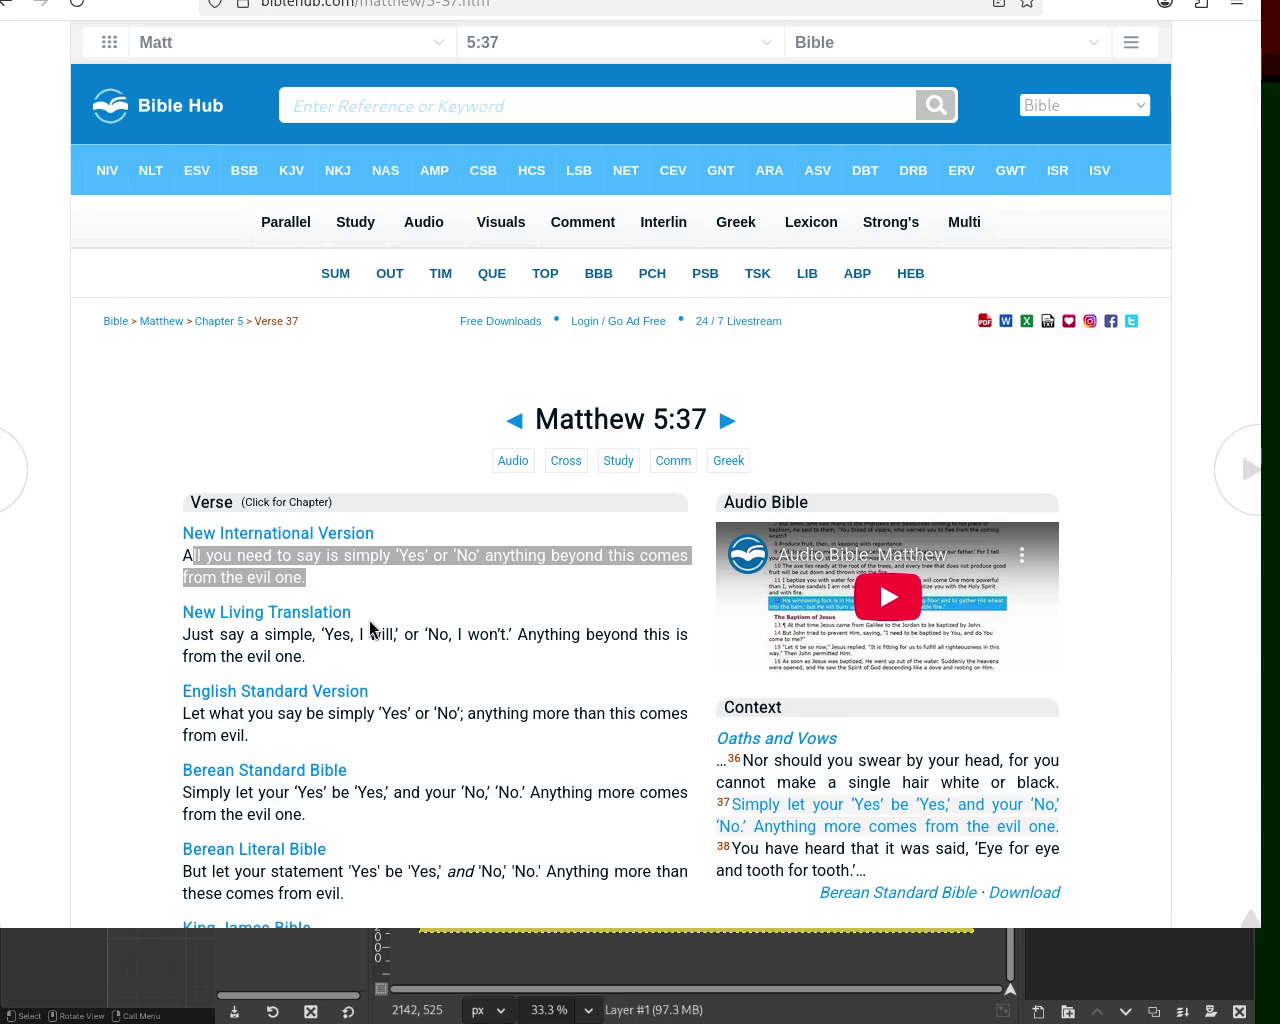
{"action": "left_click", "coordinate": [537, 592]}
{"action": "left_click_drag", "start_coordinate": [399, 556], "coordinate": [480, 556]}
{"action": "left_click", "coordinate": [465, 563]}
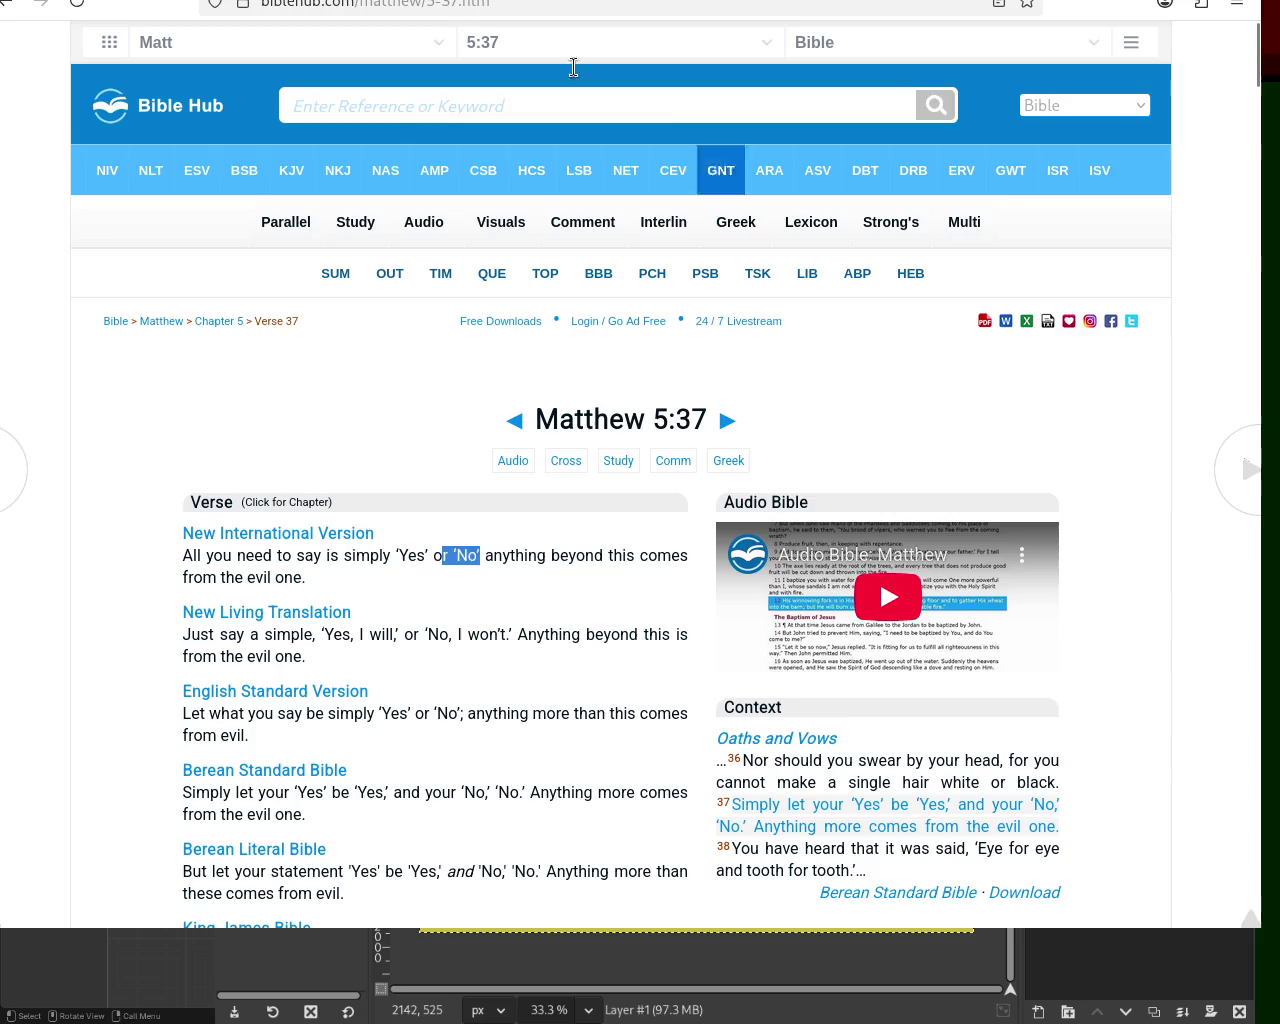
{"action": "left_click", "coordinate": [666, 120]}
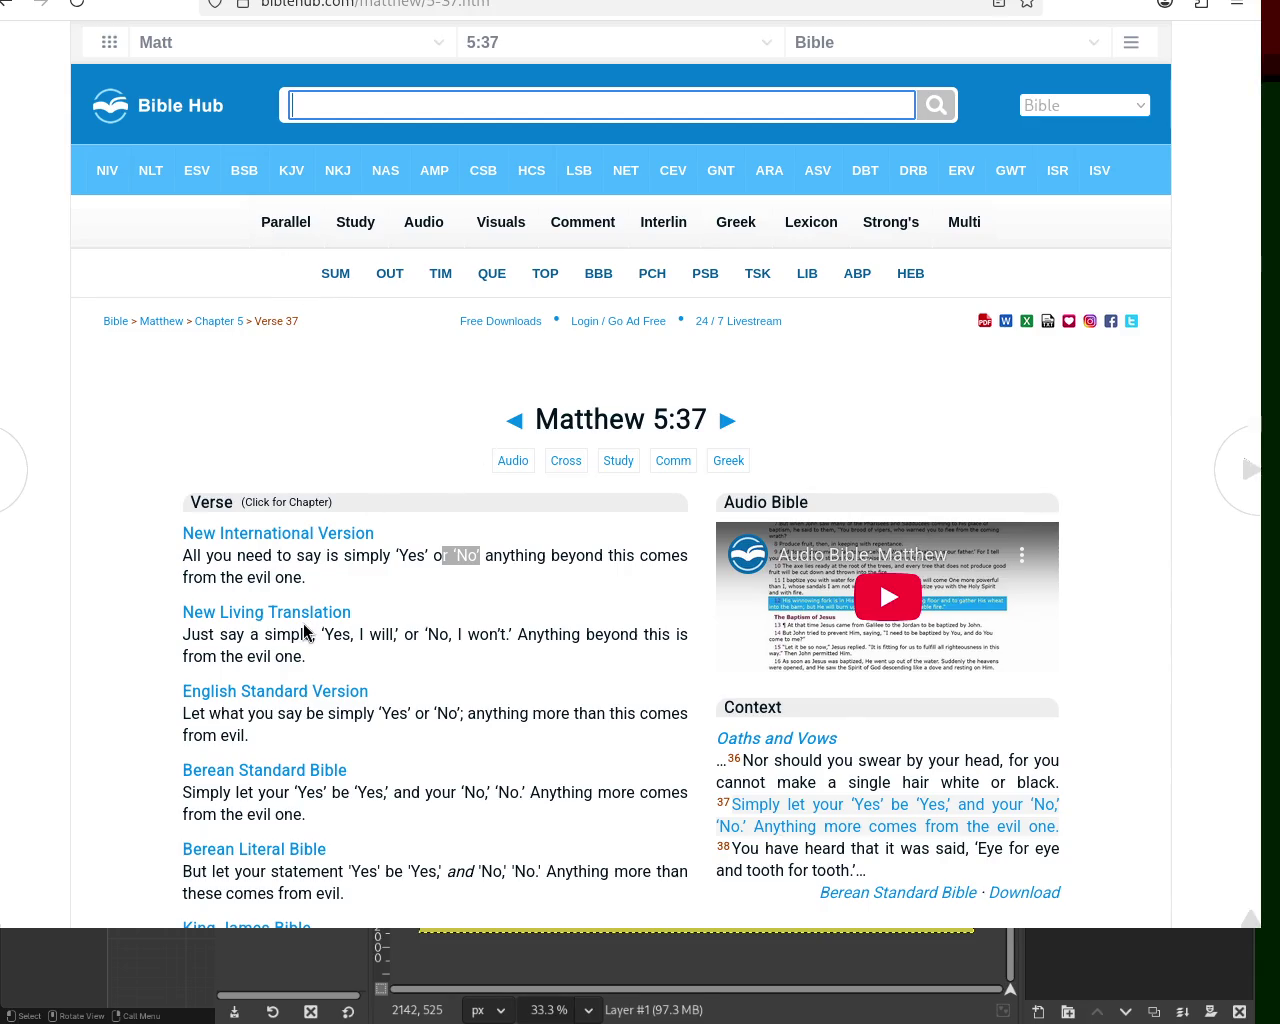
{"action": "mouse_move", "coordinate": [183, 572]}
{"action": "left_mouse_down"}
{"action": "mouse_move", "coordinate": [391, 583]}
{"action": "mouse_move", "coordinate": [536, 563]}
{"action": "left_mouse_up"}
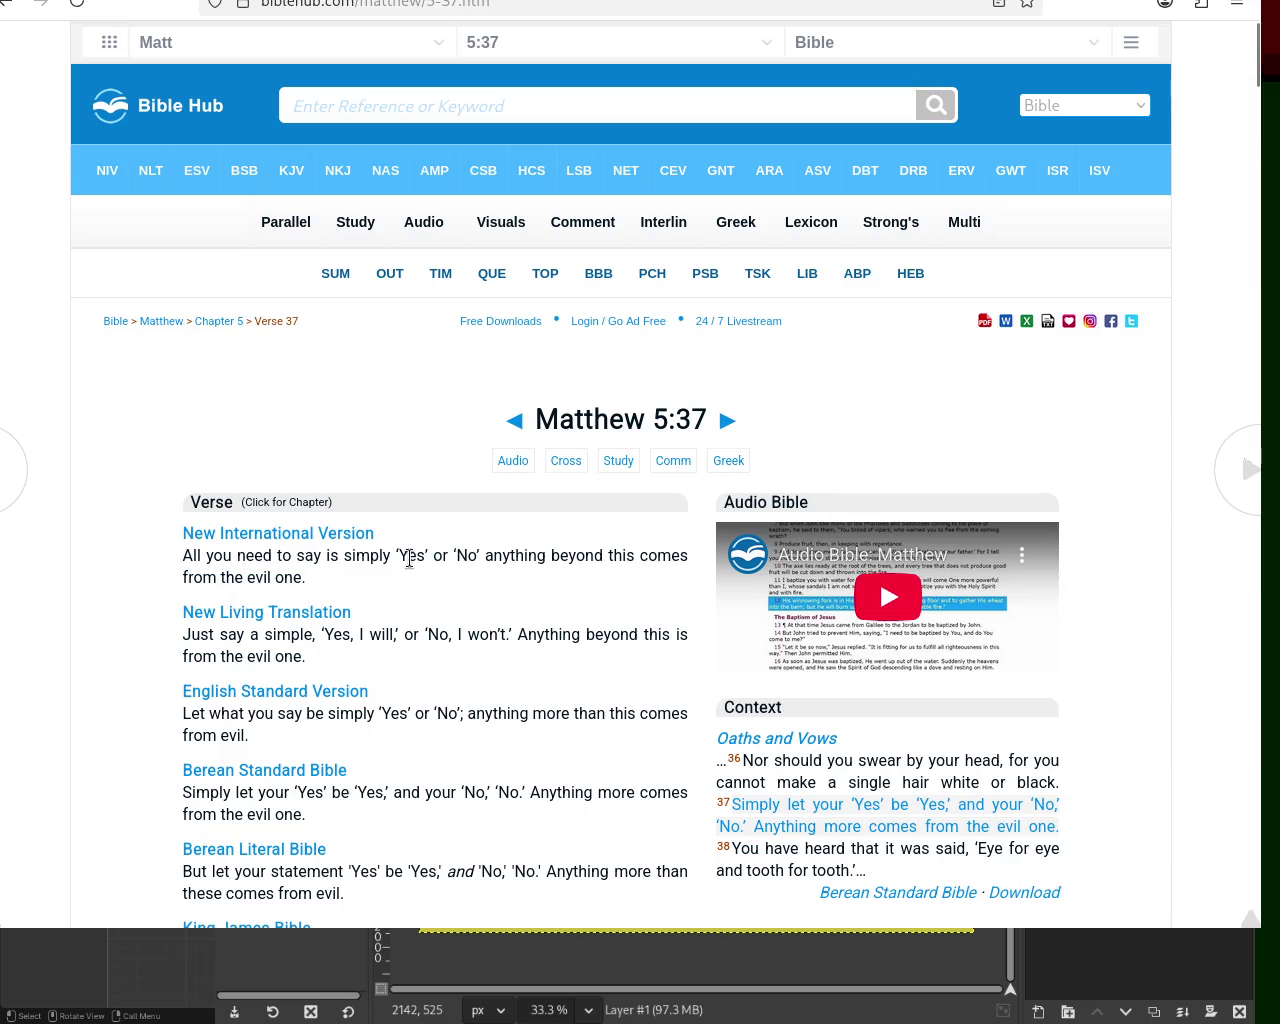
{"action": "left_click", "coordinate": [536, 563]}
{"action": "mouse_move", "coordinate": [646, 553]}
{"action": "left_mouse_down"}
{"action": "mouse_move", "coordinate": [510, 610]}
{"action": "mouse_move", "coordinate": [366, 592]}
{"action": "left_mouse_up"}
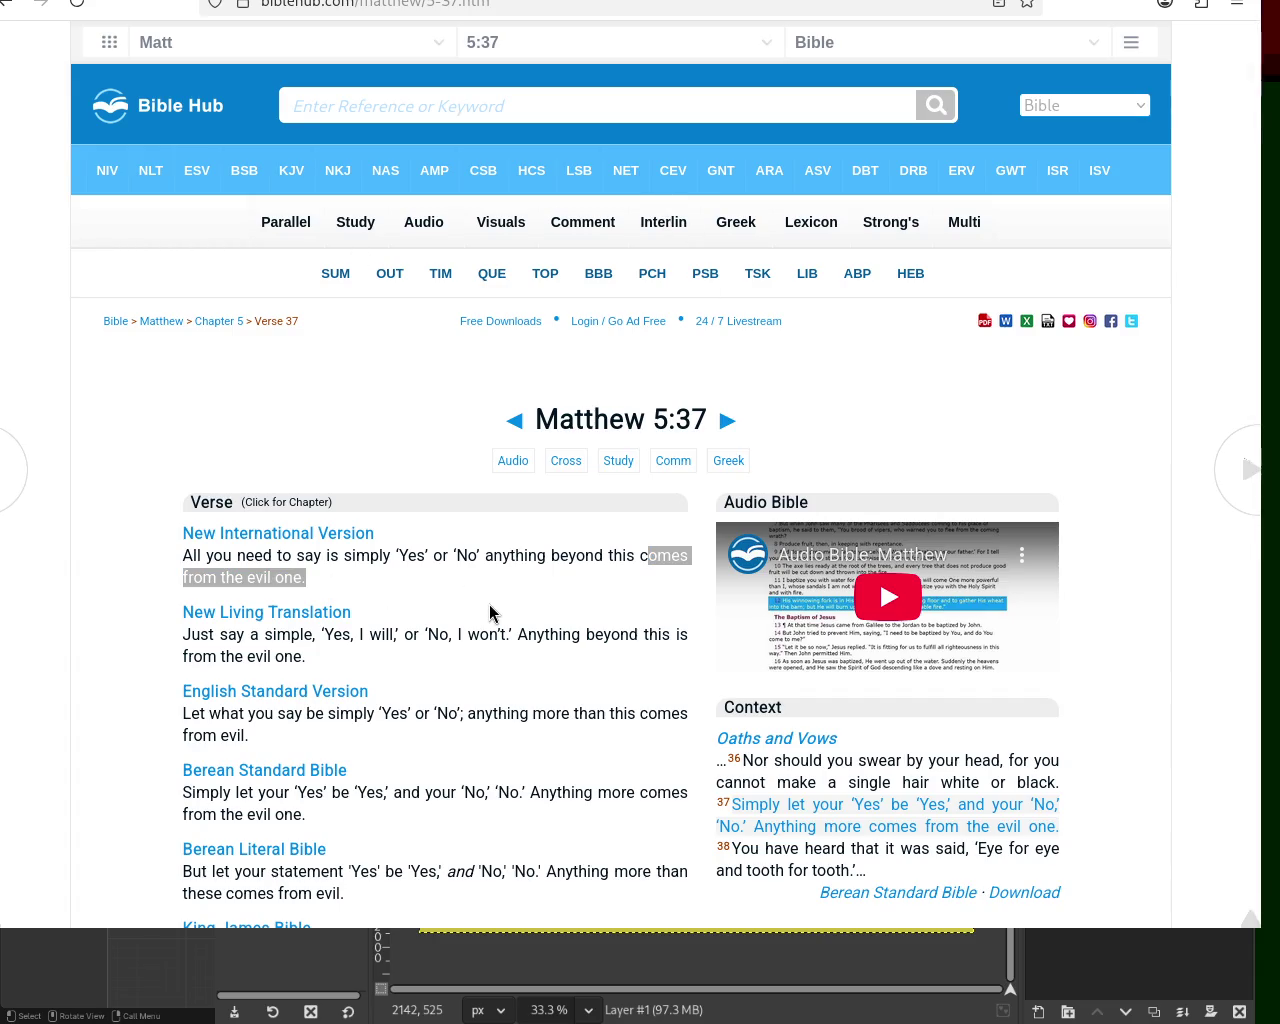
{"action": "key", "text": "alt+Left"}
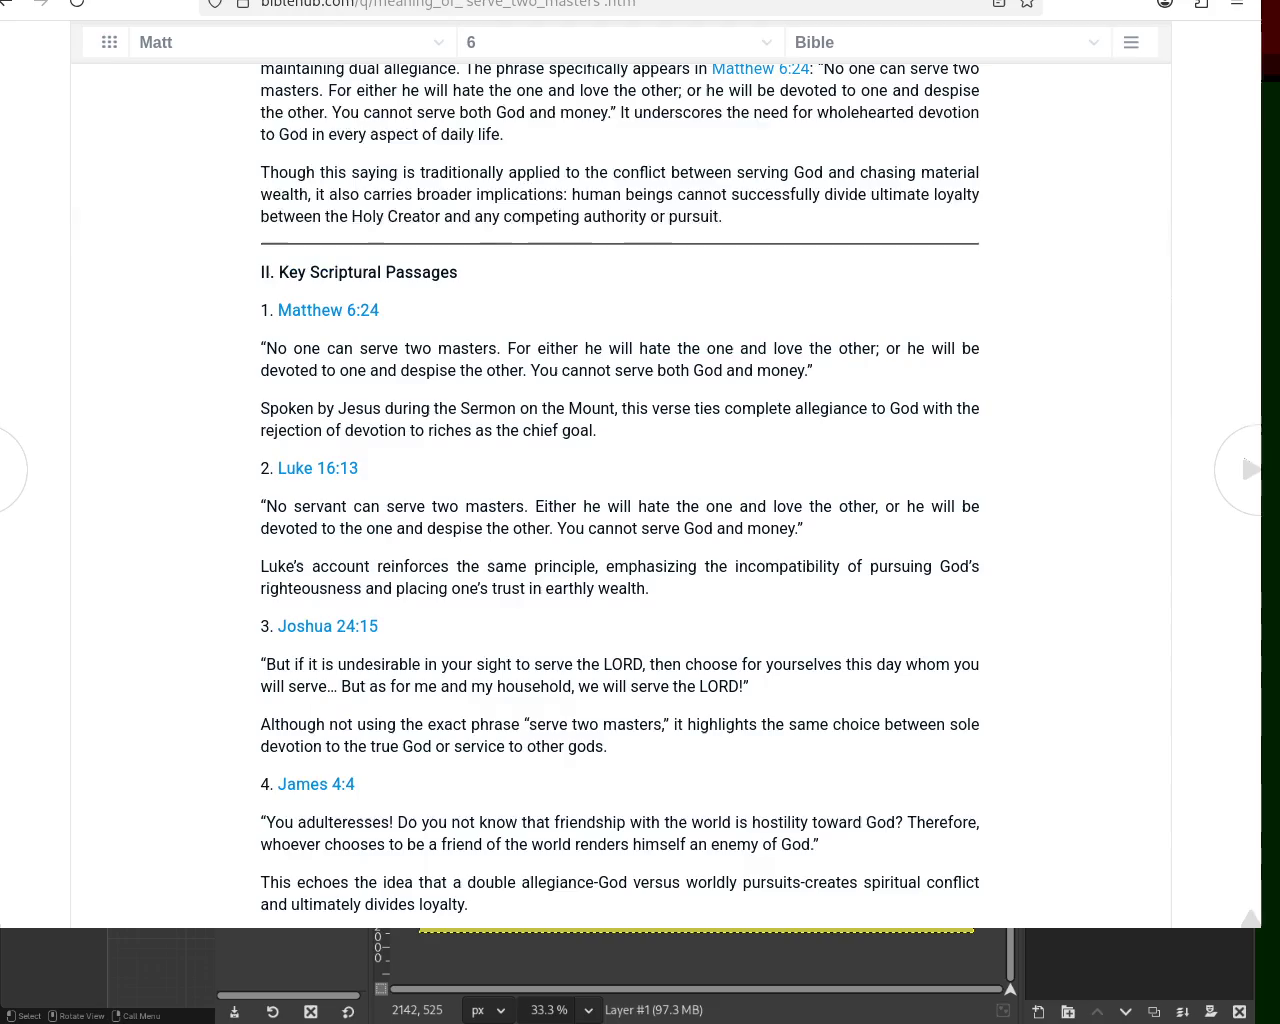
{"action": "mouse_move", "coordinate": [277, 348]}
{"action": "left_mouse_down"}
{"action": "mouse_move", "coordinate": [768, 352]}
{"action": "mouse_move", "coordinate": [829, 369]}
{"action": "mouse_move", "coordinate": [921, 350]}
{"action": "left_mouse_up"}
{"action": "left_click_drag", "start_coordinate": [995, 357], "coordinate": [525, 370]}
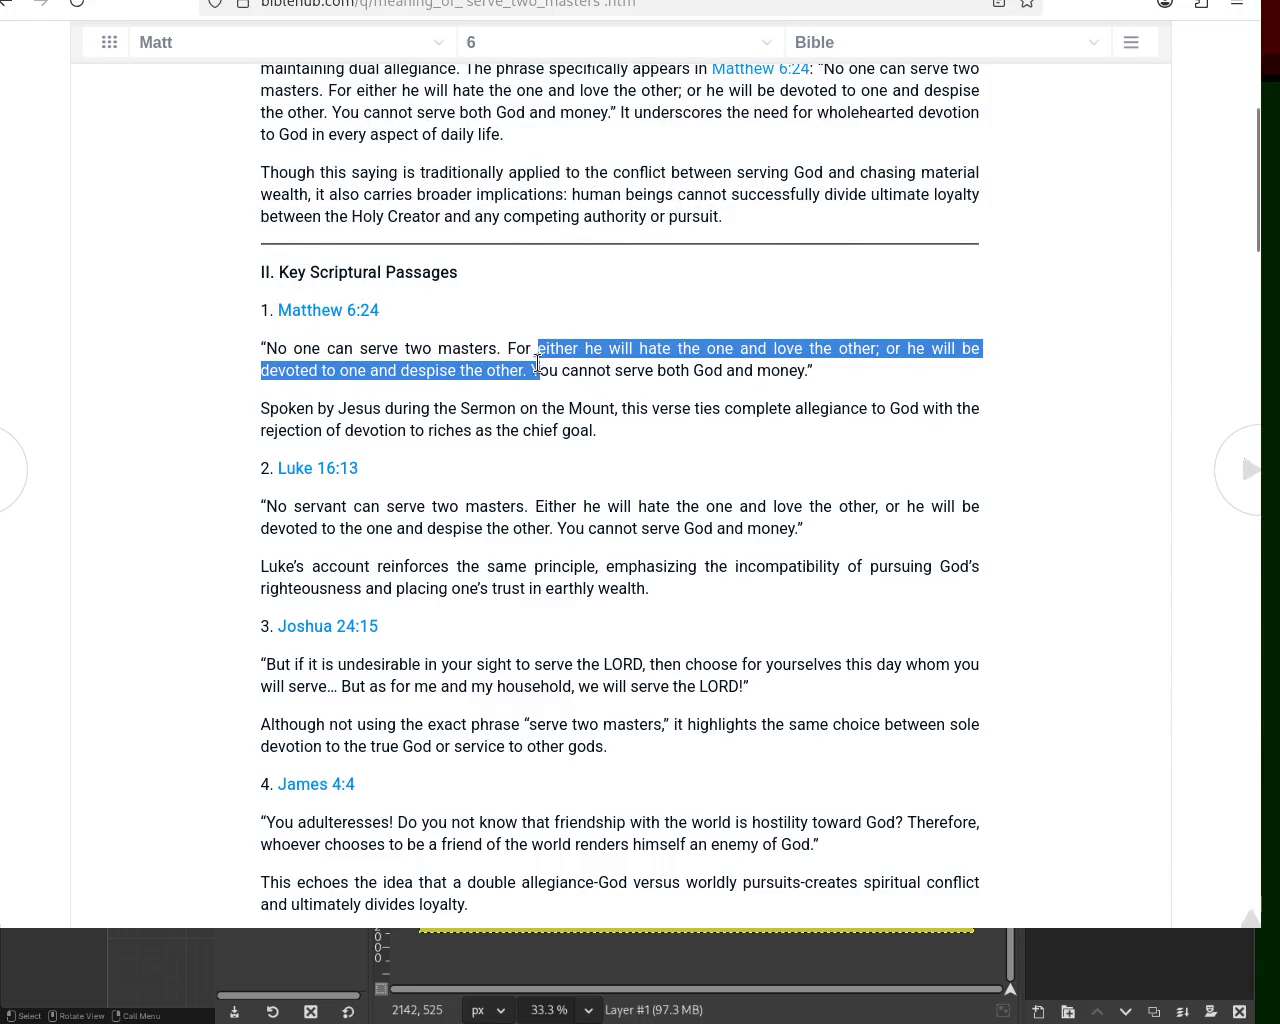
{"action": "mouse_move", "coordinate": [525, 370]}
{"action": "left_mouse_down"}
{"action": "mouse_move", "coordinate": [828, 375]}
{"action": "mouse_move", "coordinate": [269, 343]}
{"action": "left_mouse_up"}
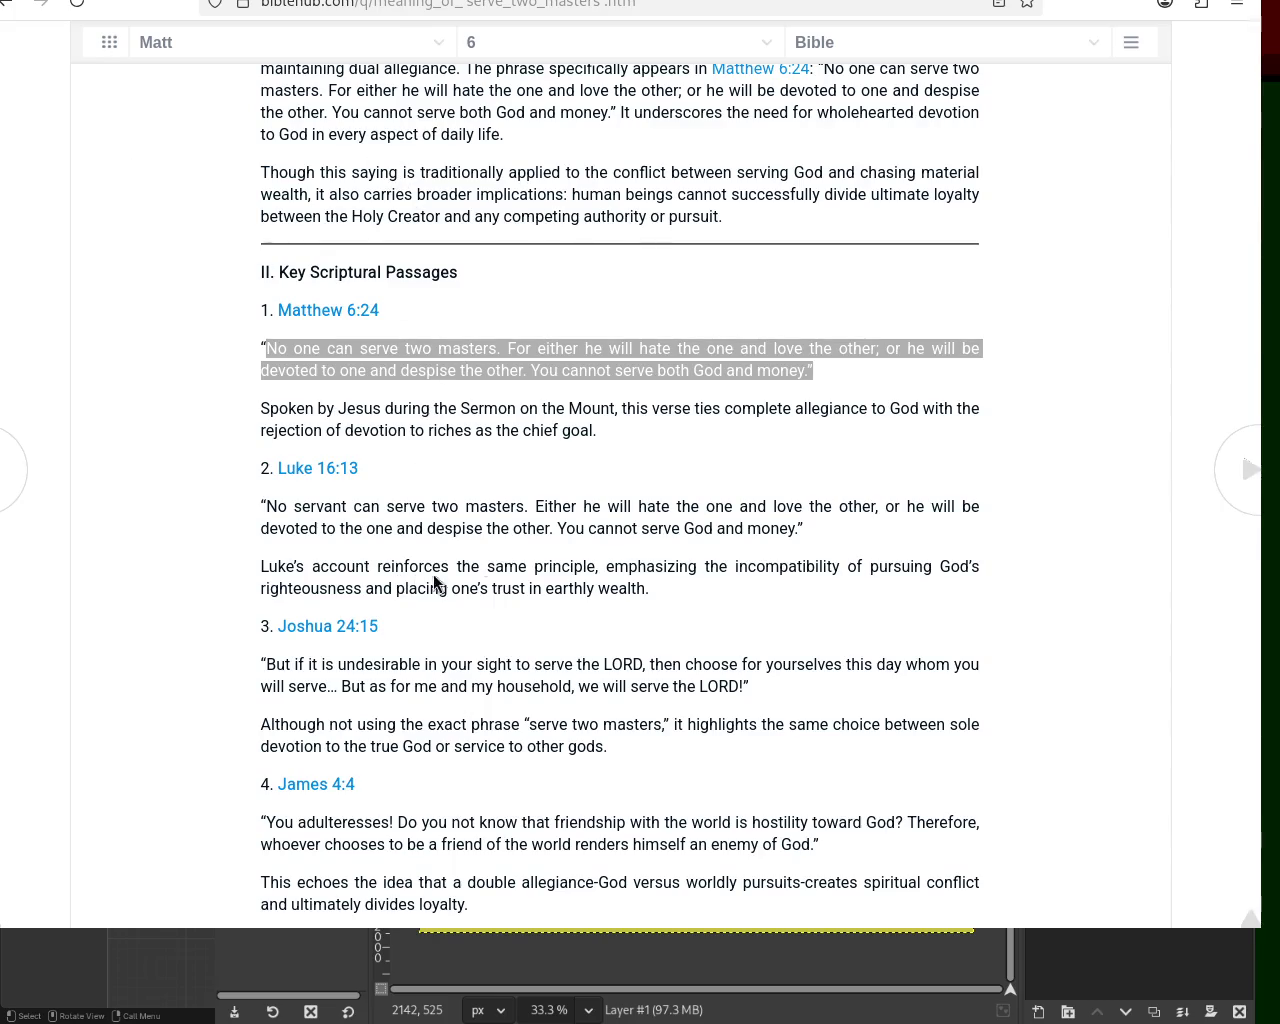
{"action": "left_click", "coordinate": [707, 365]}
{"action": "left_click_drag", "start_coordinate": [705, 368], "coordinate": [814, 372]}
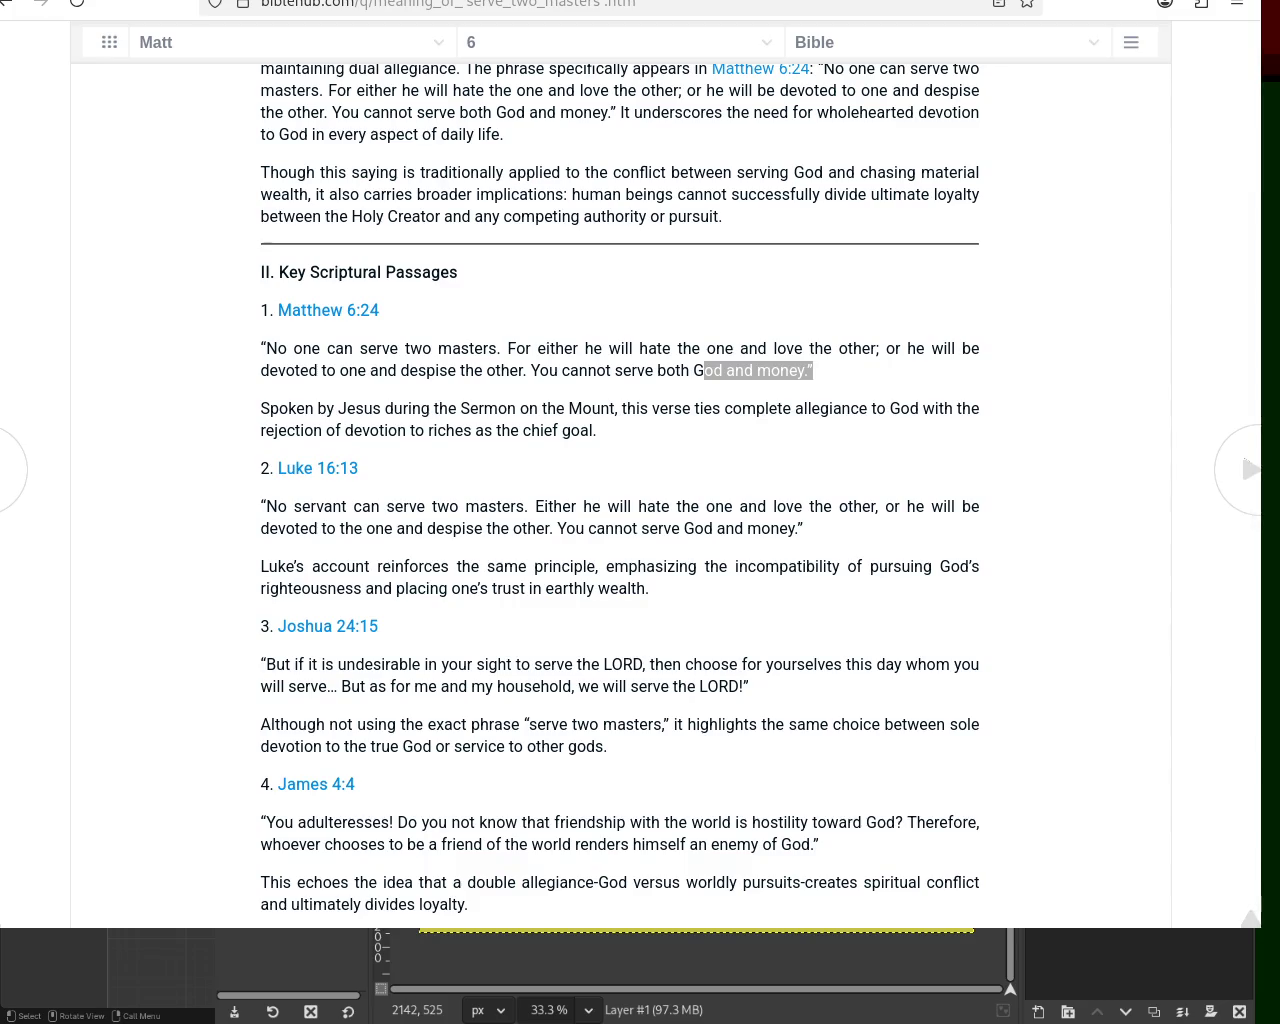
{"action": "left_click", "coordinate": [790, 290]}
{"action": "left_click_drag", "start_coordinate": [815, 371], "coordinate": [692, 372]}
{"action": "key", "text": "alt+Left"}
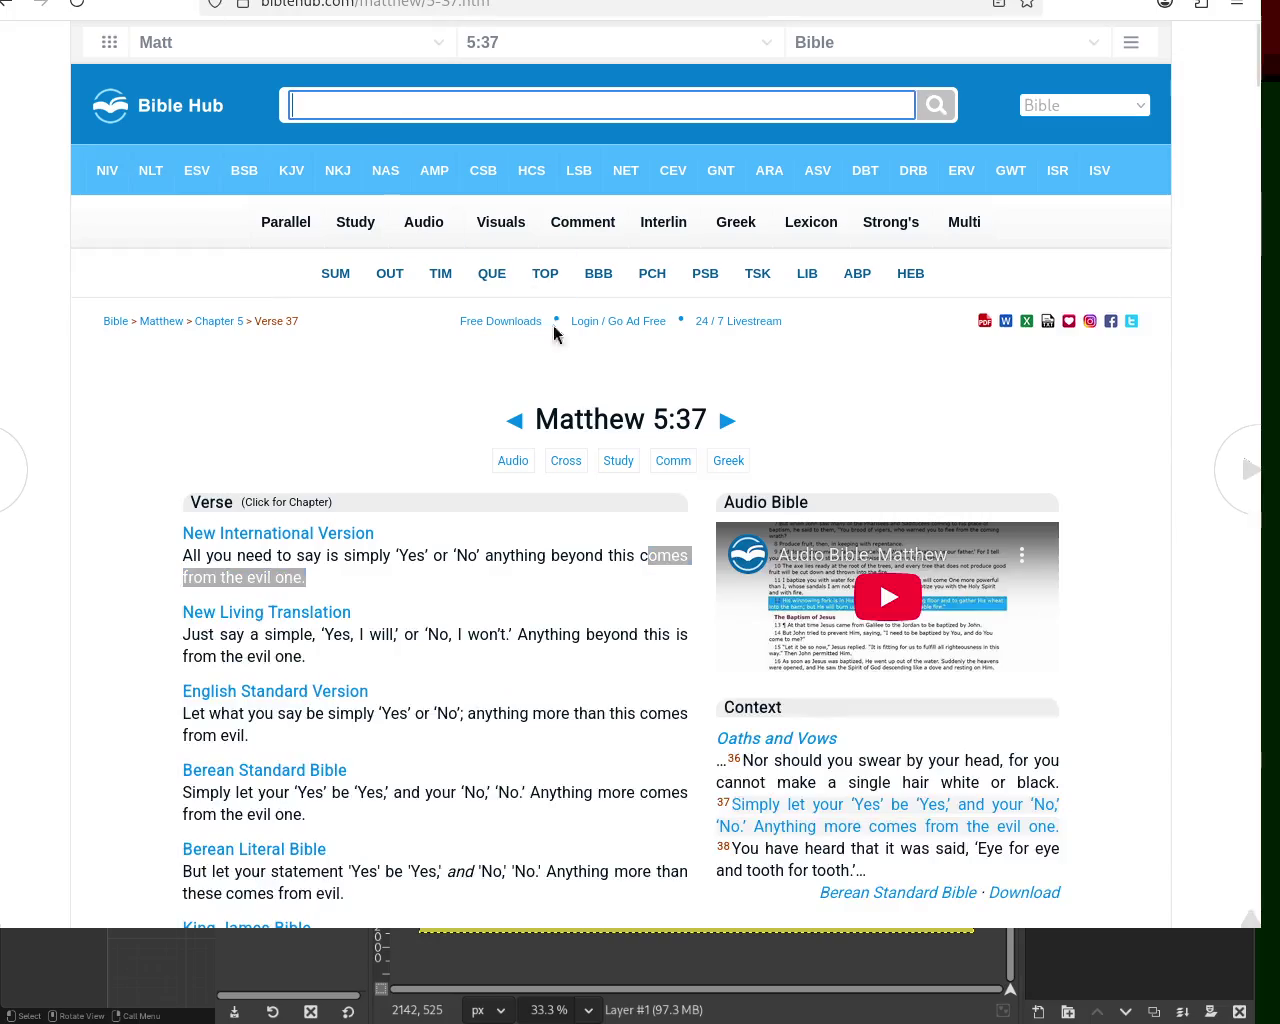
{"action": "left_click", "coordinate": [506, 560]}
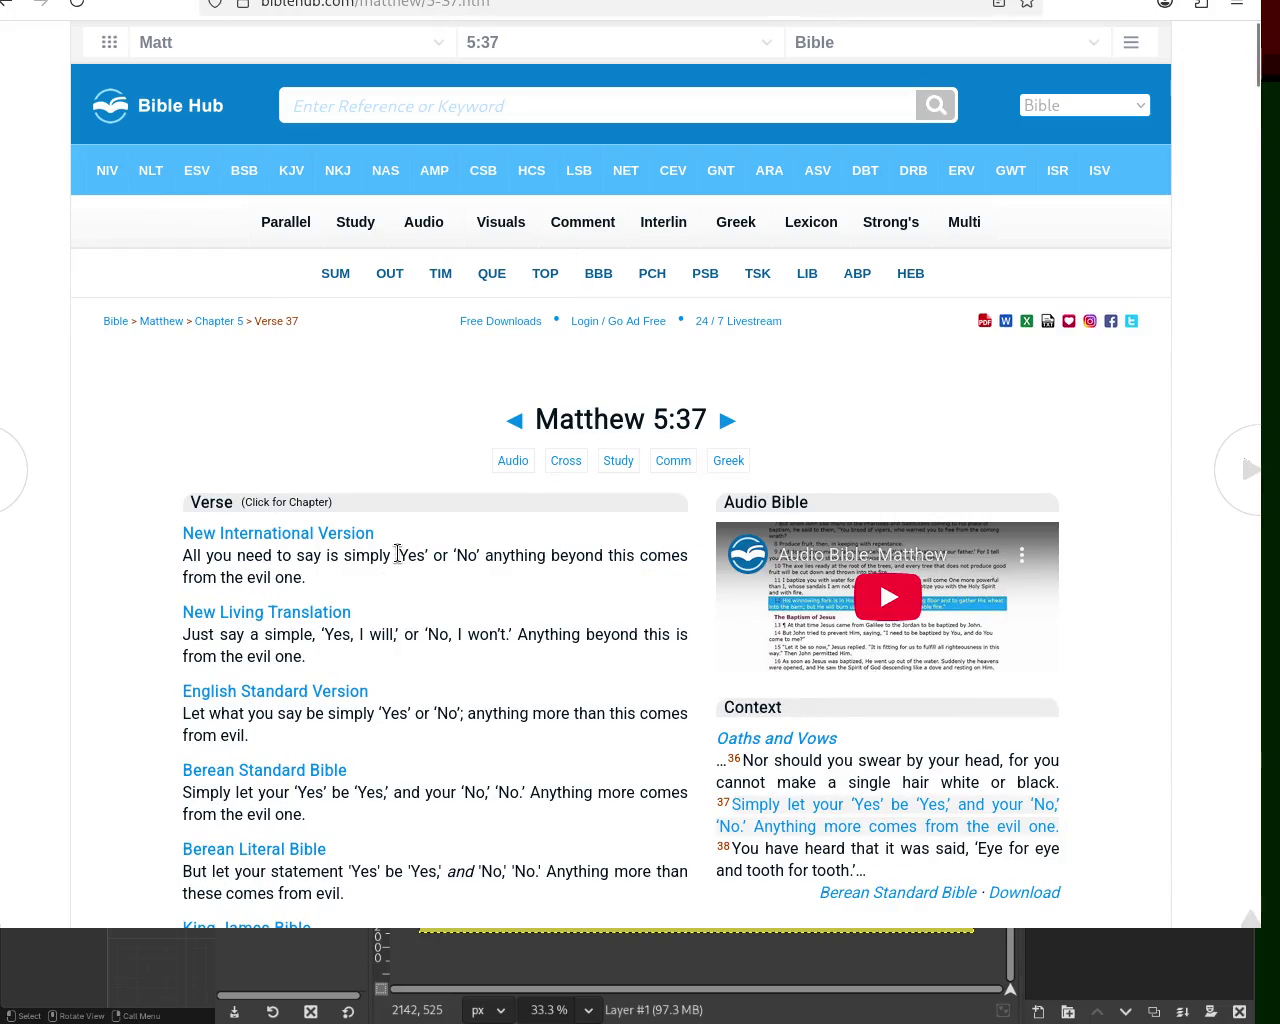
{"action": "left_click_drag", "start_coordinate": [398, 555], "coordinate": [482, 557]}
{"action": "key", "text": "alt+Right"}
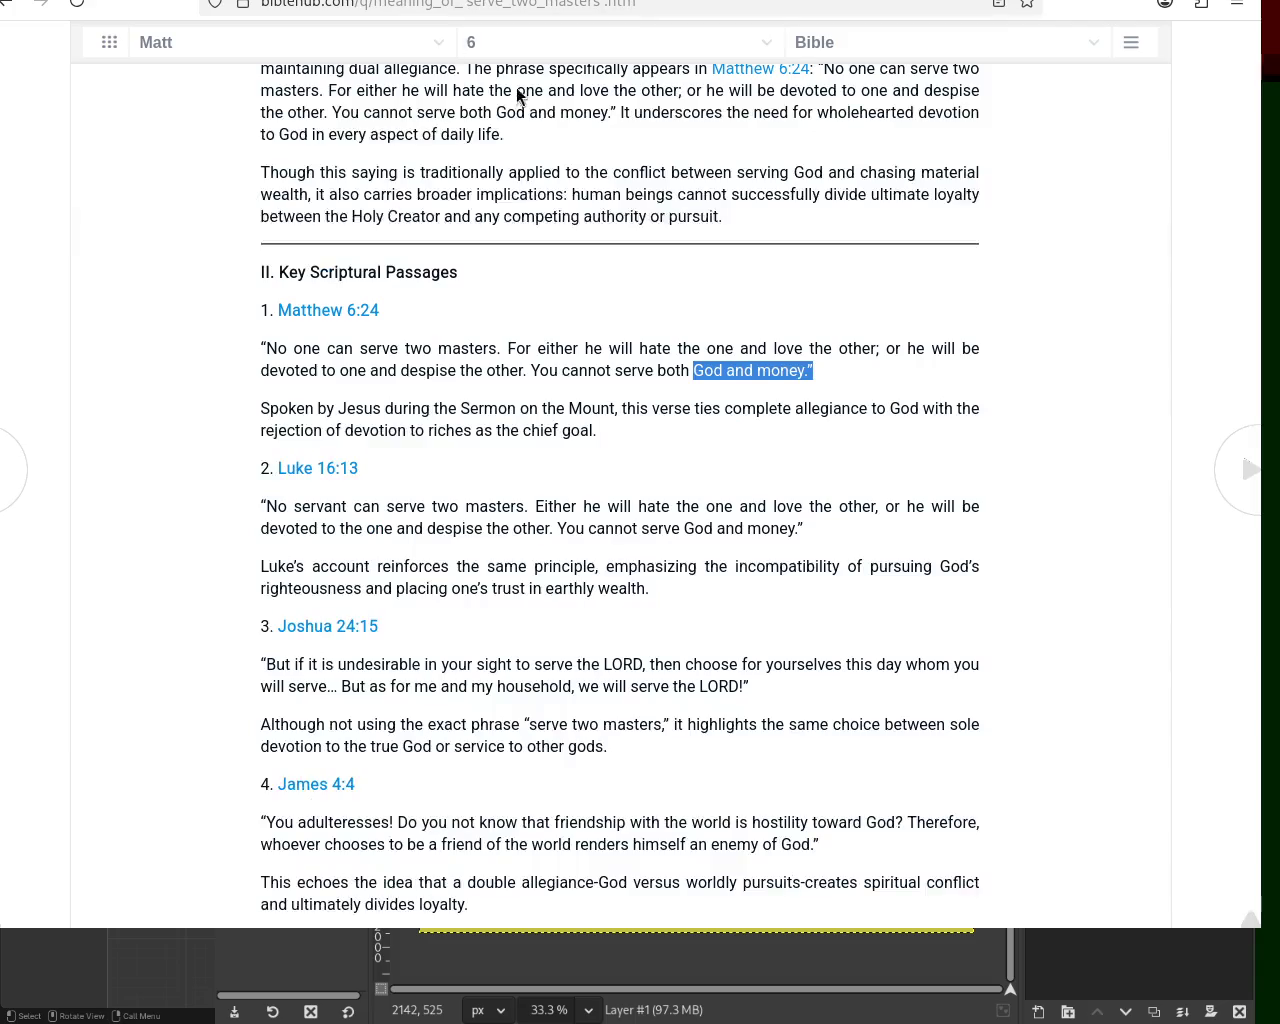
{"action": "left_click", "coordinate": [792, 377]}
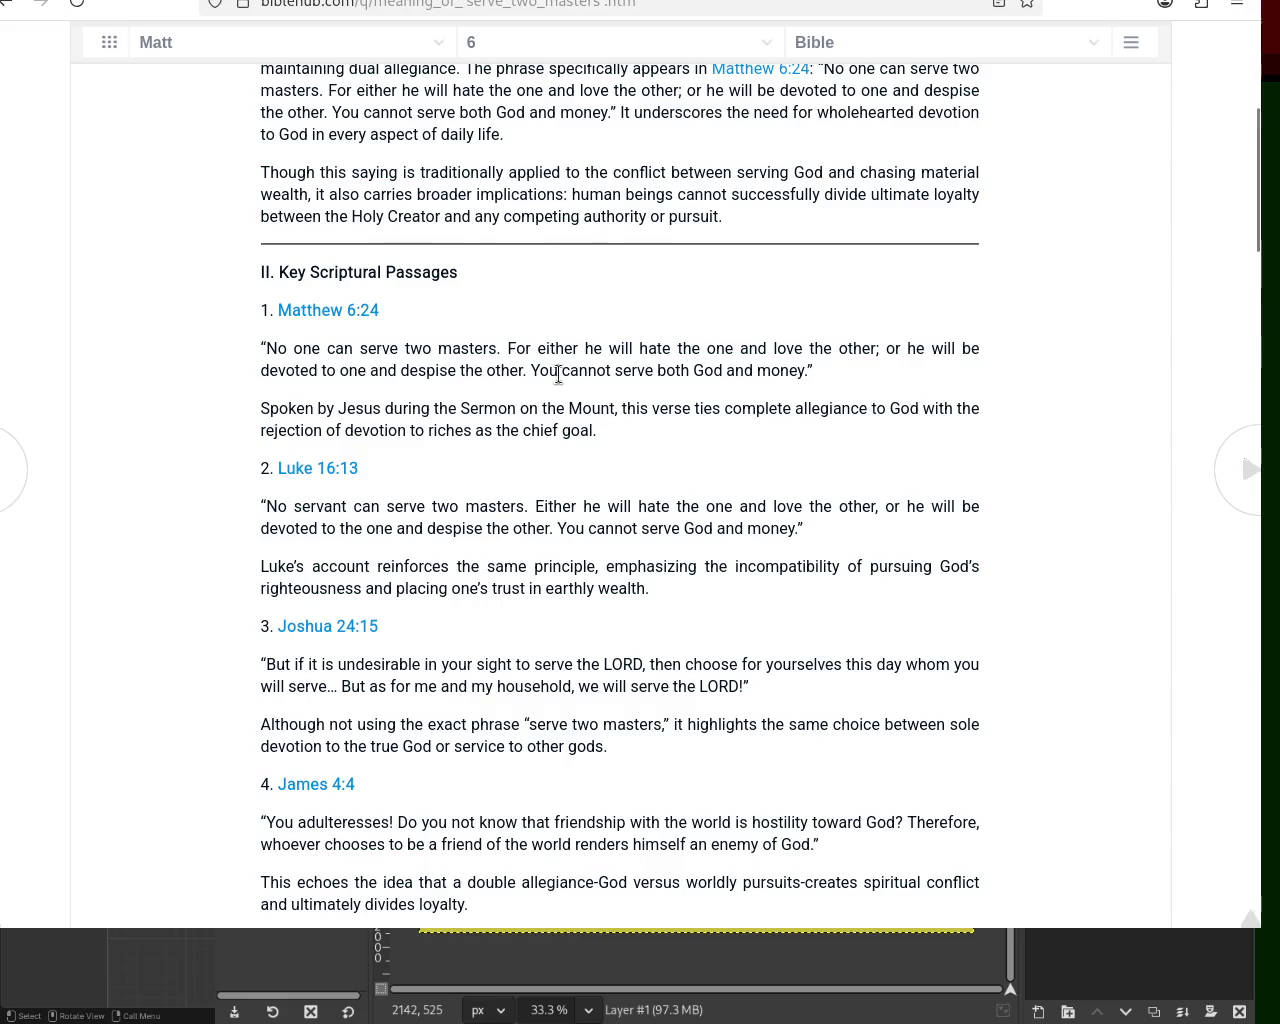
{"action": "double_click", "coordinate": [699, 369]}
{"action": "double_click", "coordinate": [768, 372]}
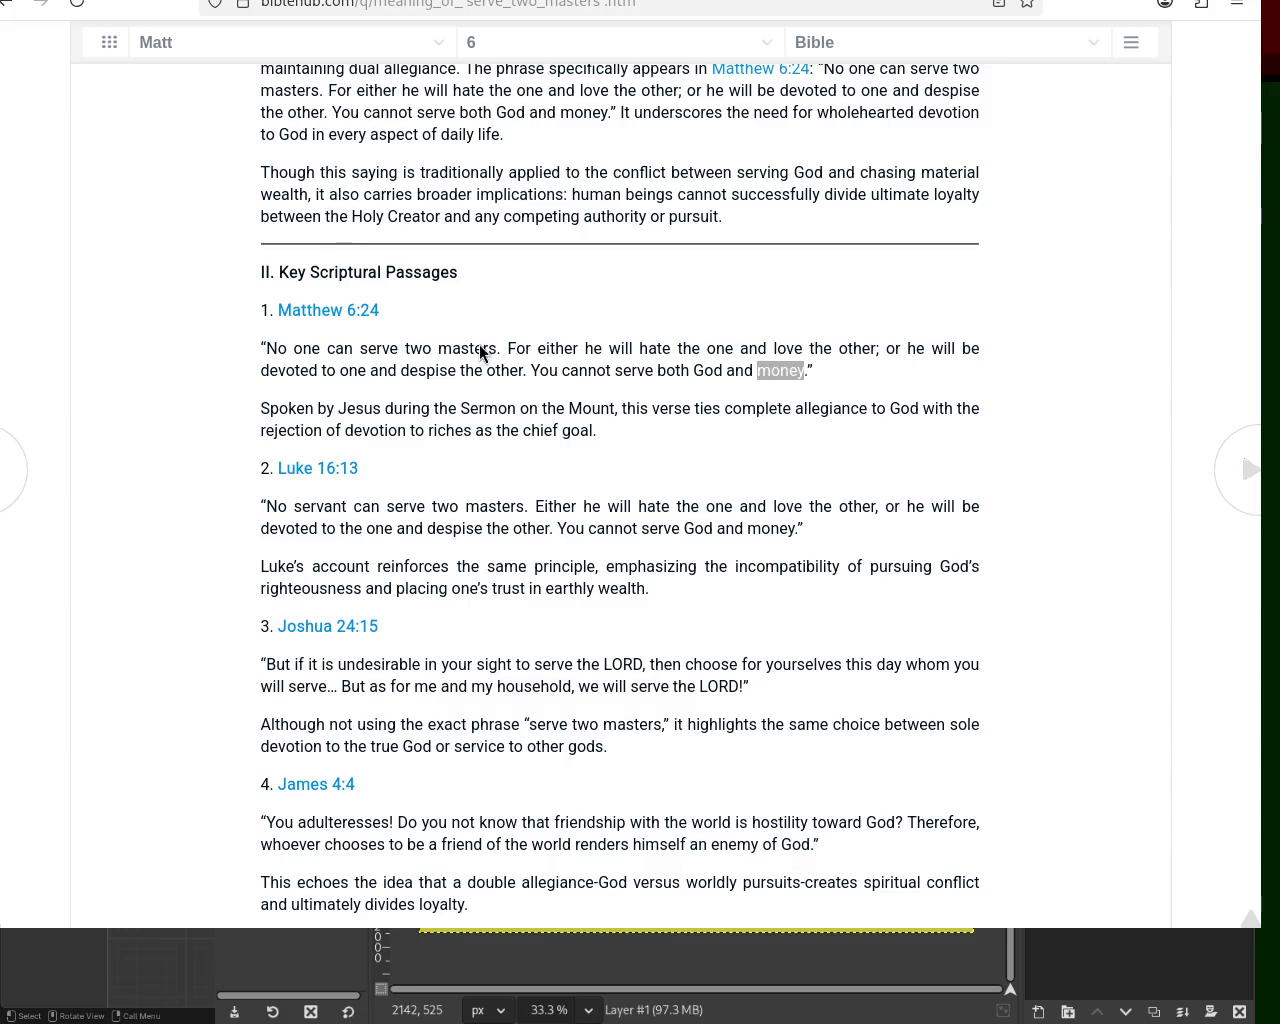
{"action": "left_click", "coordinate": [357, 53]}
{"action": "key", "text": "alt+Left"}
{"action": "left_click", "coordinate": [588, 98]}
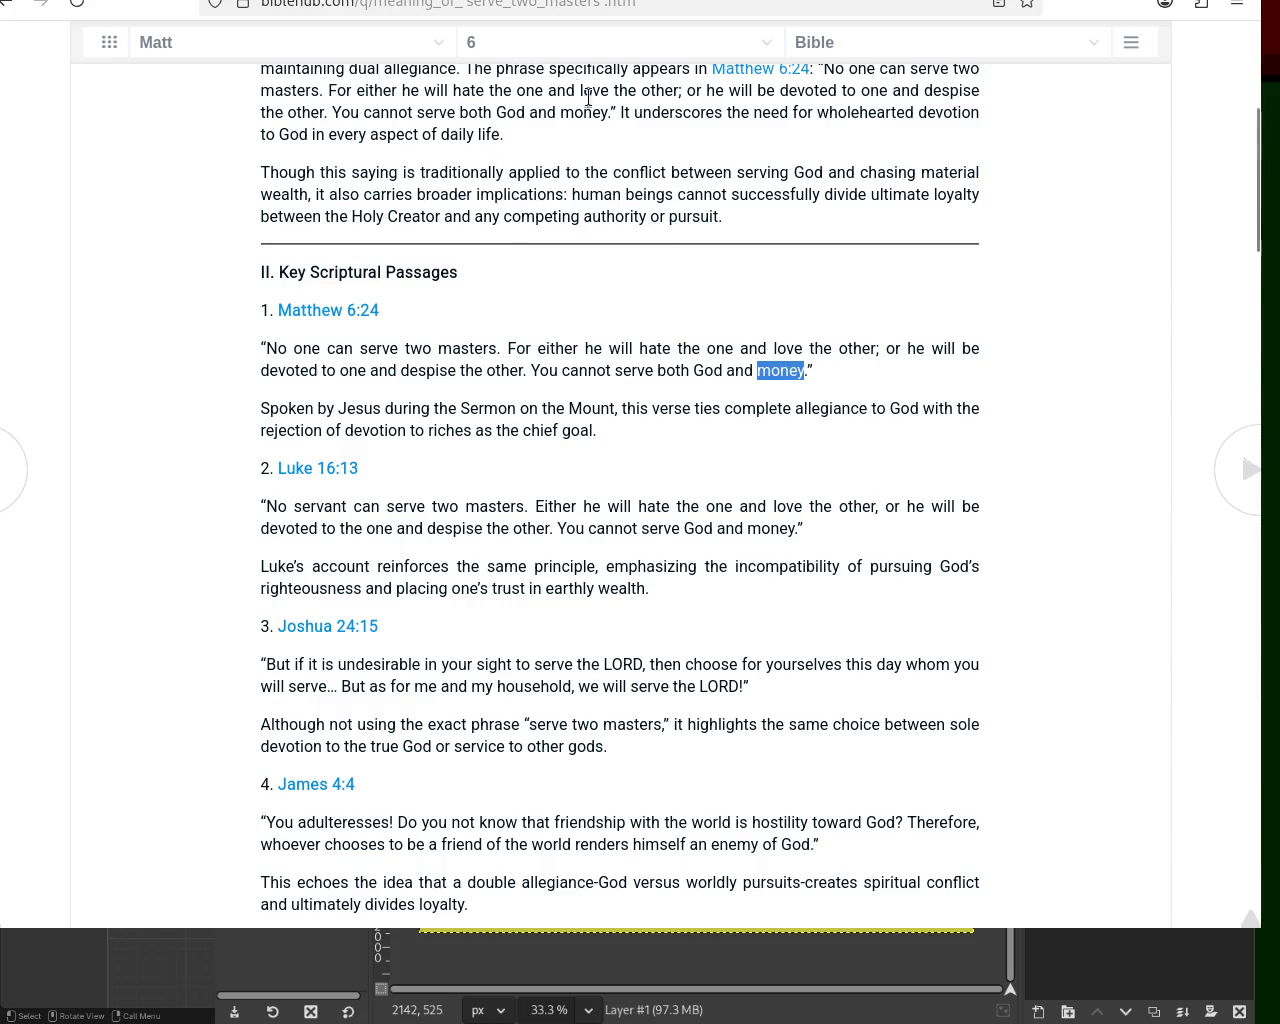
{"action": "double_click", "coordinate": [708, 370]}
Go back to the Matthew 5:37 page, then forward to the serve-two-masters article
{"action": "key", "text": "alt+Left"}
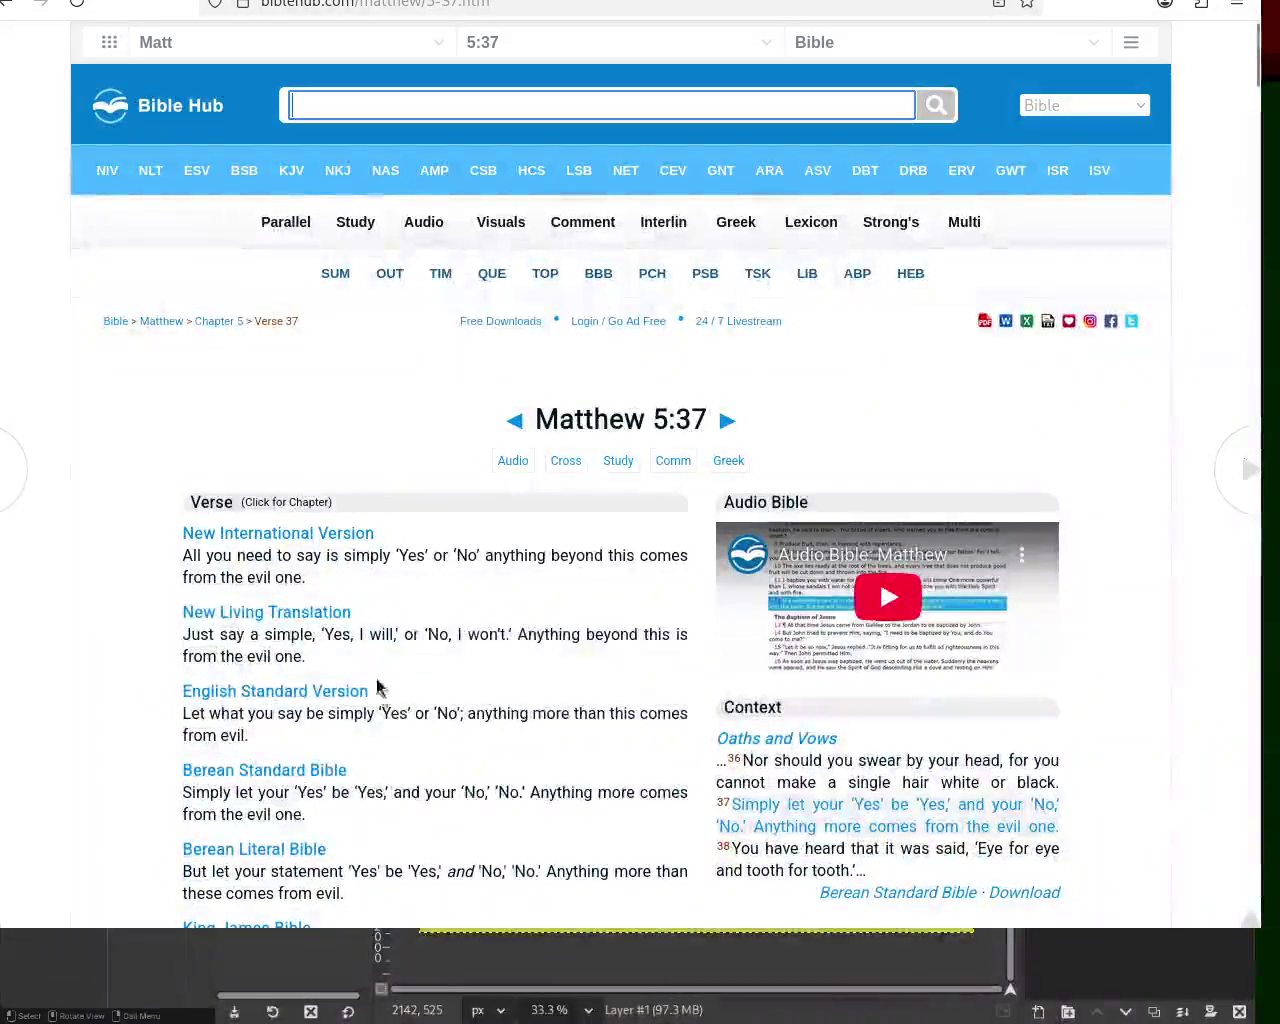
{"action": "key", "text": "alt+Right"}
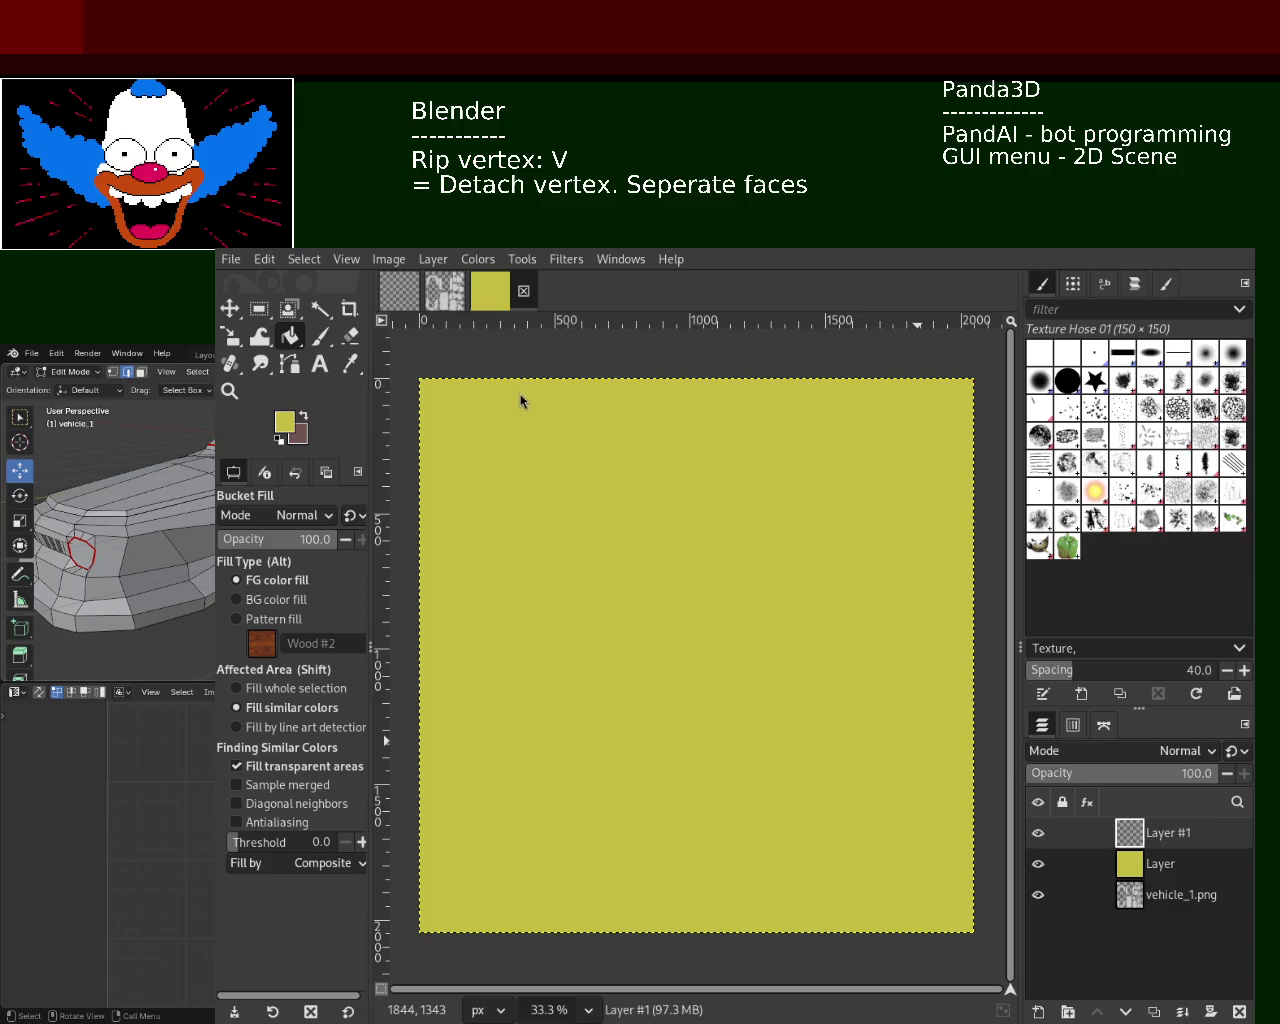
Shrink the GIMP image window and repeat the Plasma noise render on Layer #1
{"action": "right_click_drag", "start_coordinate": [533, 394], "coordinate": [583, 457], "text": "alt"}
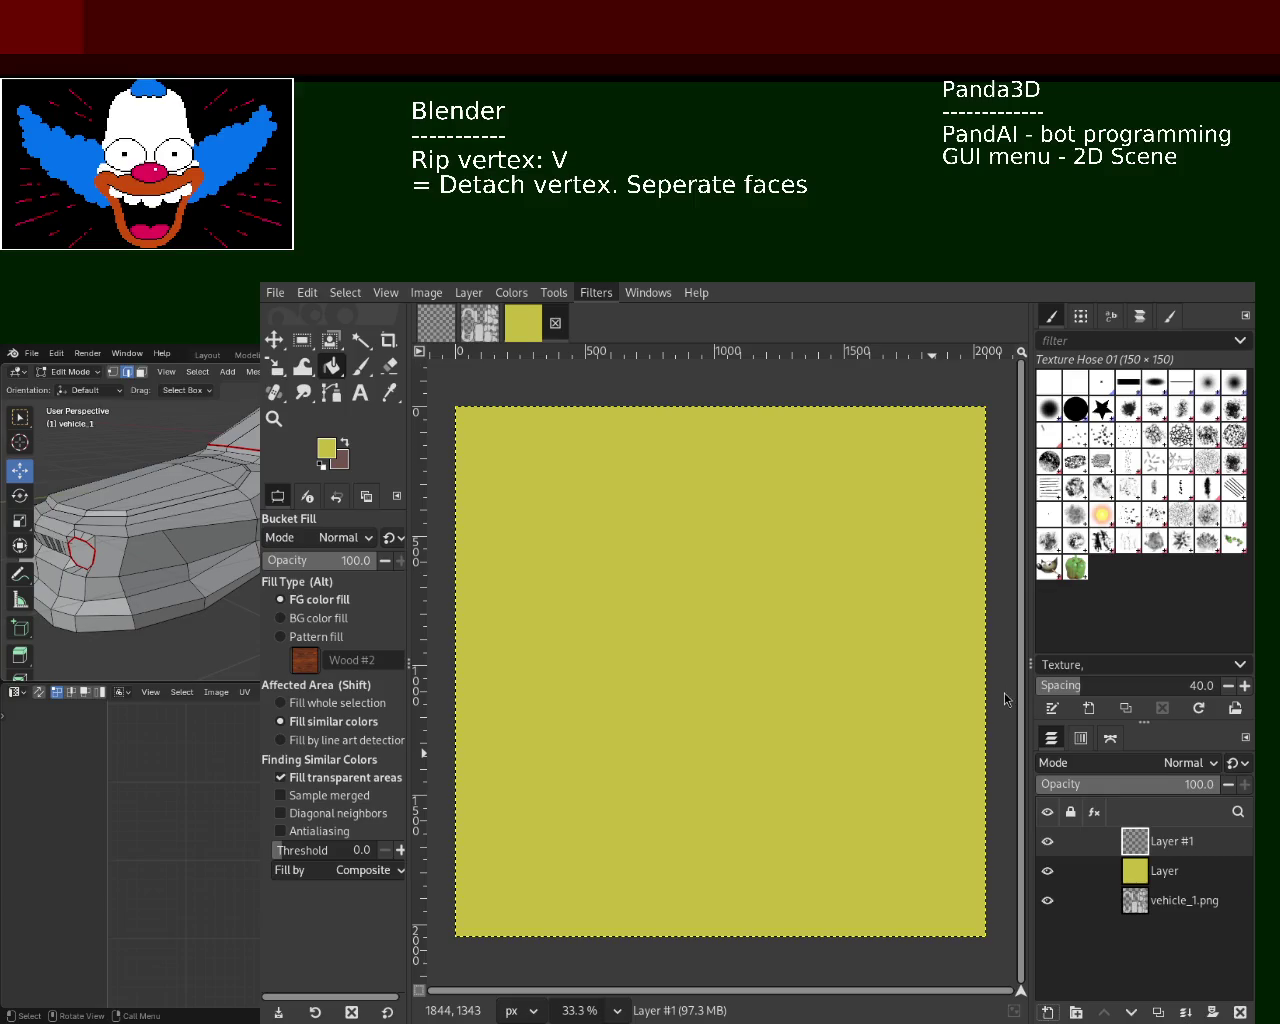
{"action": "key", "text": "ctrl+f"}
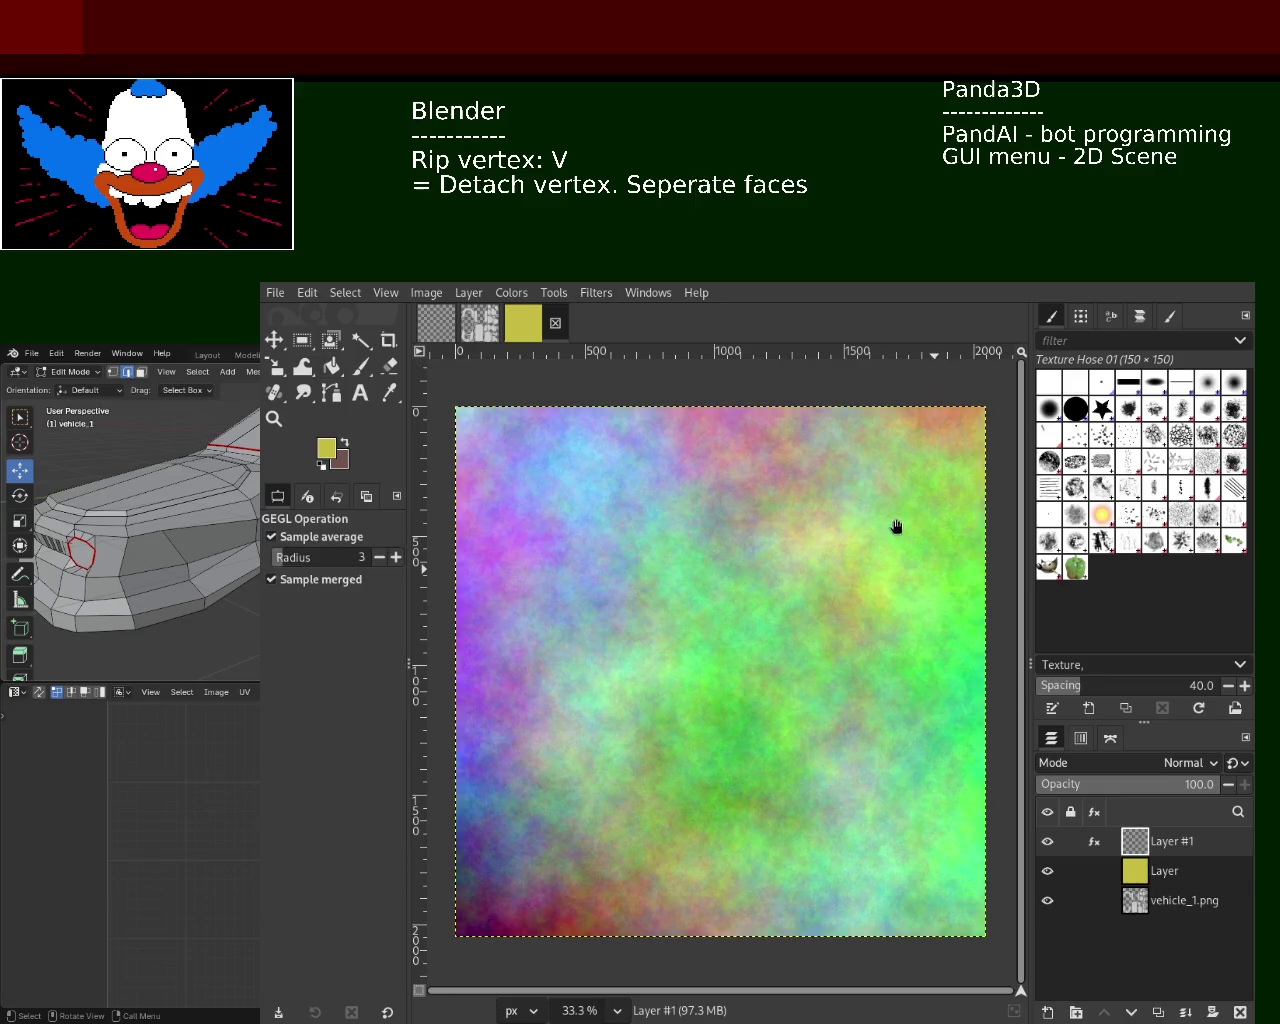
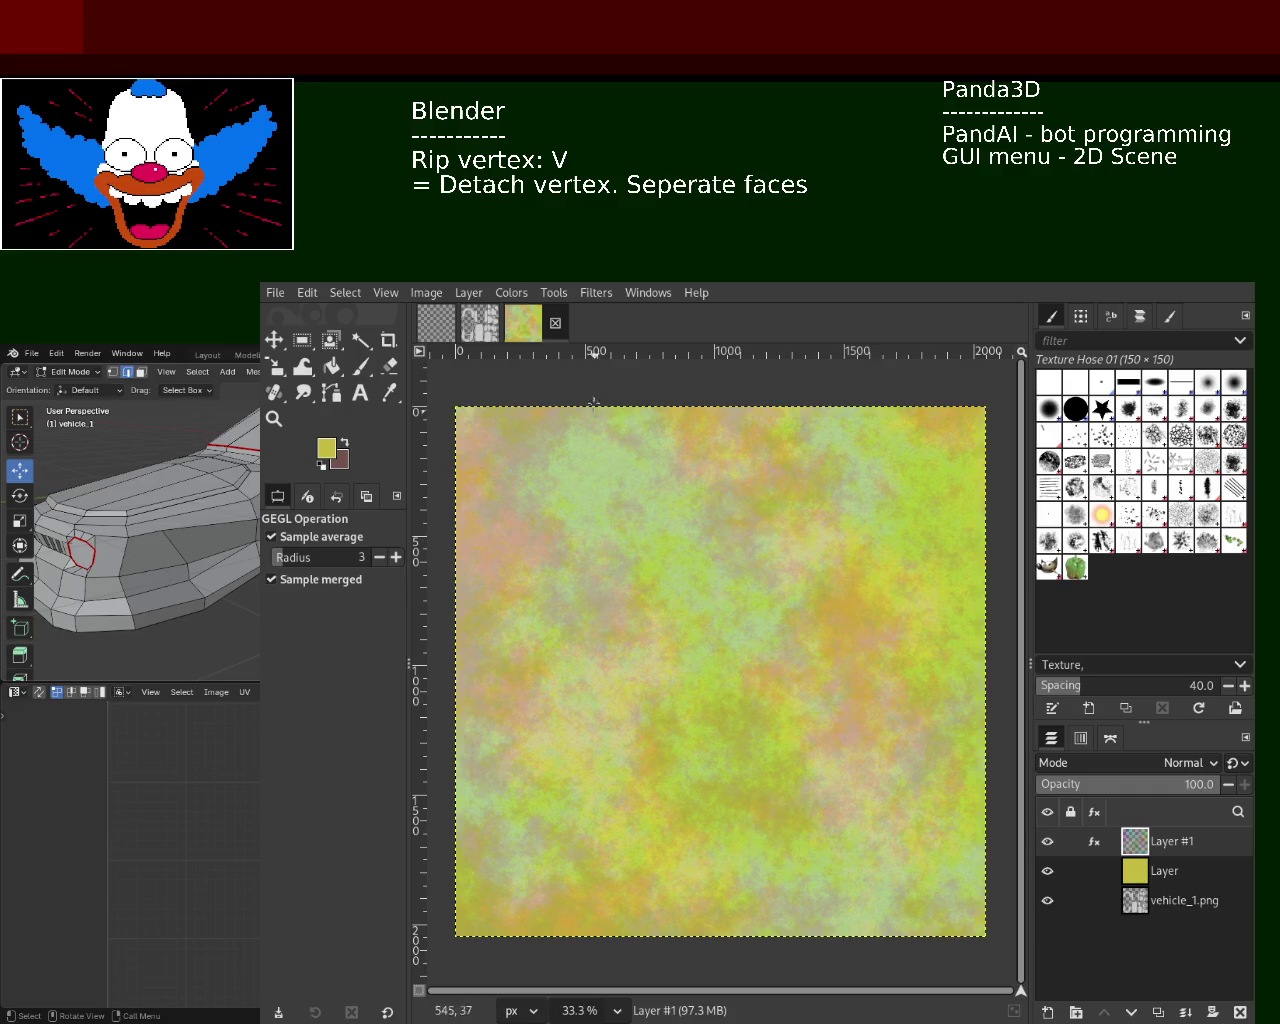
Resize and move the GIMP window beside the Blender car model, keeping the plasma texture image active
{"action": "left_click", "coordinate": [484, 330]}
{"action": "left_click", "coordinate": [540, 330]}
{"action": "right_click_drag", "start_coordinate": [577, 437], "coordinate": [688, 524], "text": "alt"}
{"action": "mouse_move", "coordinate": [688, 524]}
{"action": "left_mouse_down", "text": "alt"}
{"action": "mouse_move", "coordinate": [984, 749]}
{"action": "mouse_move", "coordinate": [975, 715]}
{"action": "left_mouse_up", "text": "alt"}
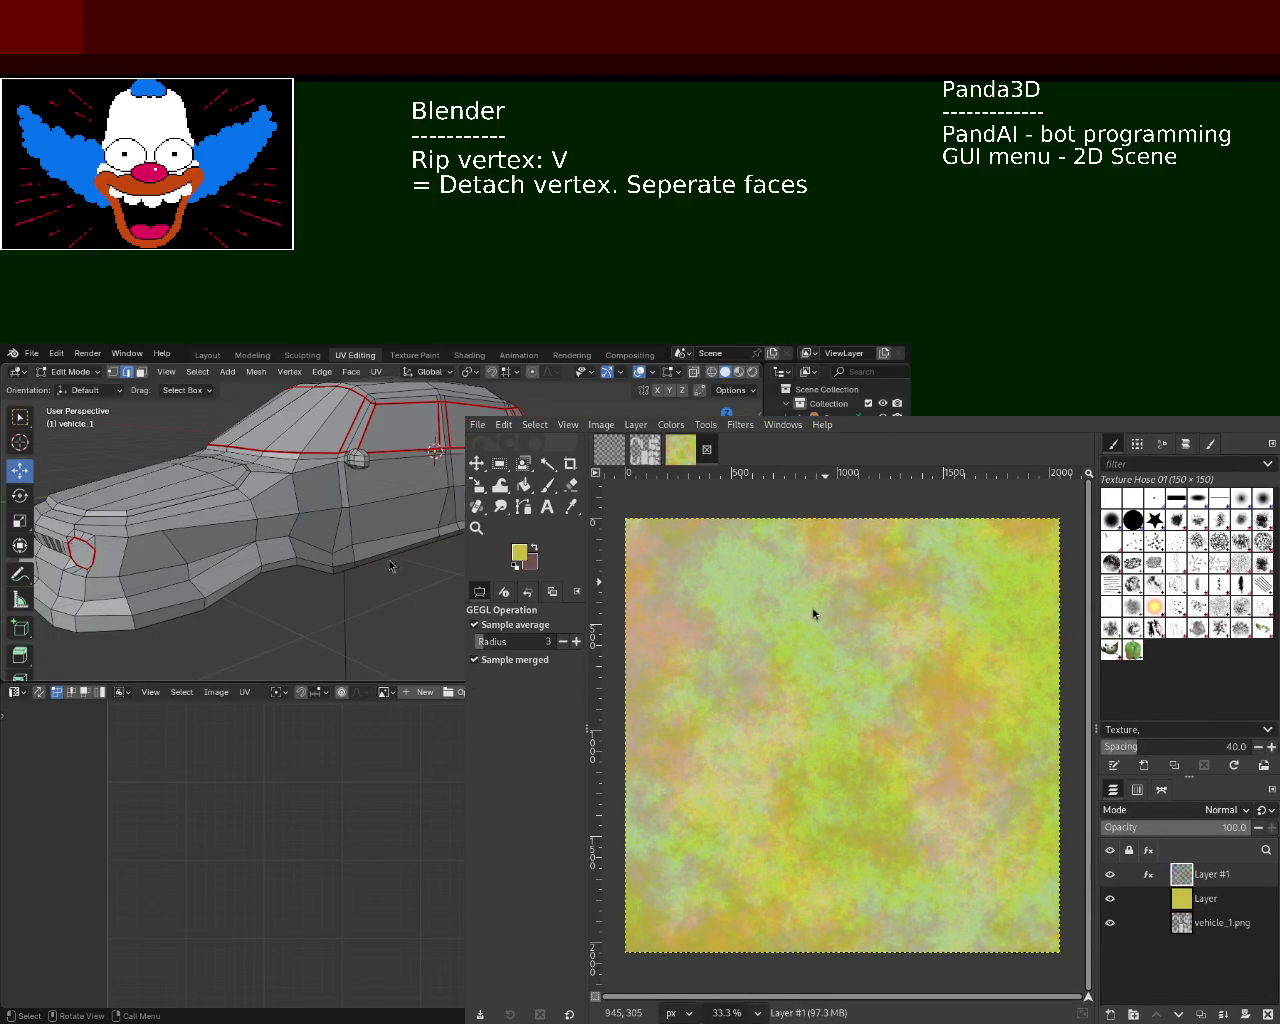
{"action": "right_click_drag", "start_coordinate": [806, 597], "coordinate": [640, 472], "text": "alt"}
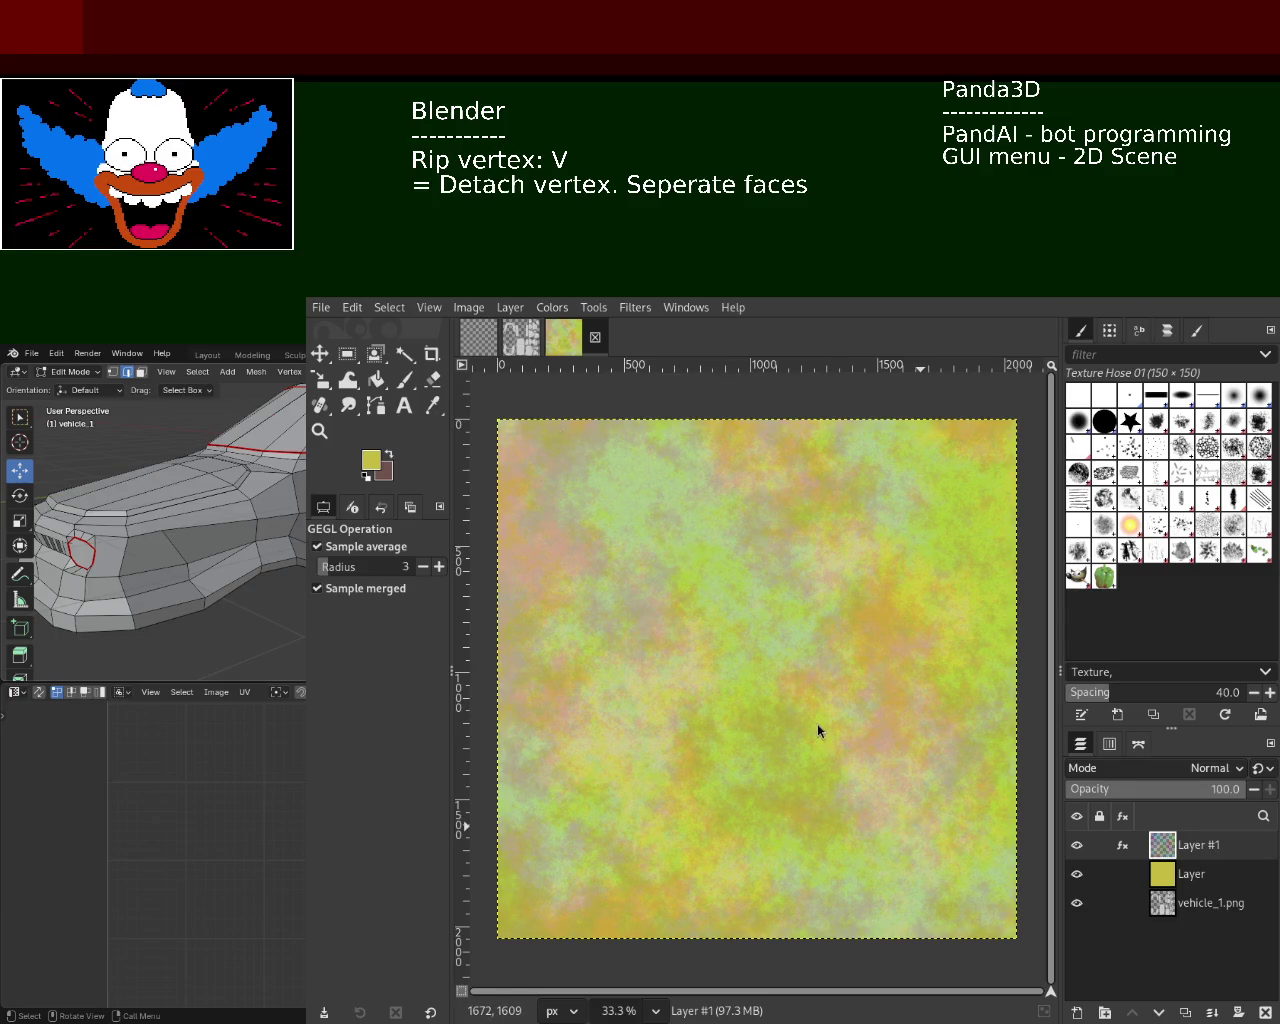
Make vehicle_1.png the only visible layer
{"action": "left_click", "coordinate": [1171, 878]}
{"action": "left_click", "coordinate": [1165, 902]}
{"action": "left_click", "coordinate": [1077, 903], "text": "shift"}
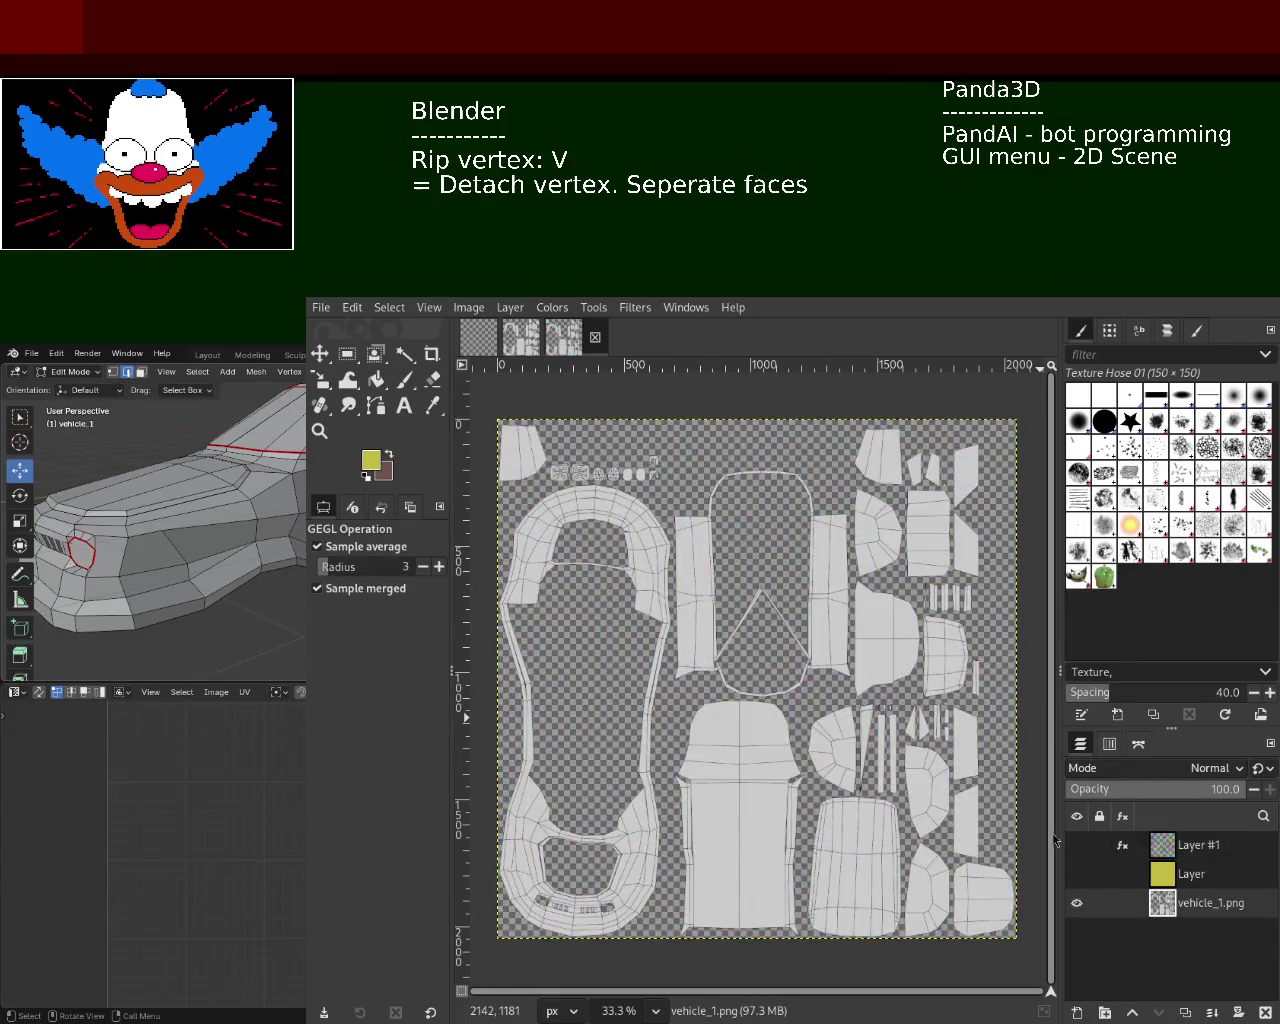
Fuzzy-select the U-shaped and bottom-centre UV islands, undoing an accidental move of them
{"action": "left_click", "coordinate": [405, 354]}
{"action": "left_click", "coordinate": [632, 616]}
{"action": "left_click", "coordinate": [740, 730], "text": "shift"}
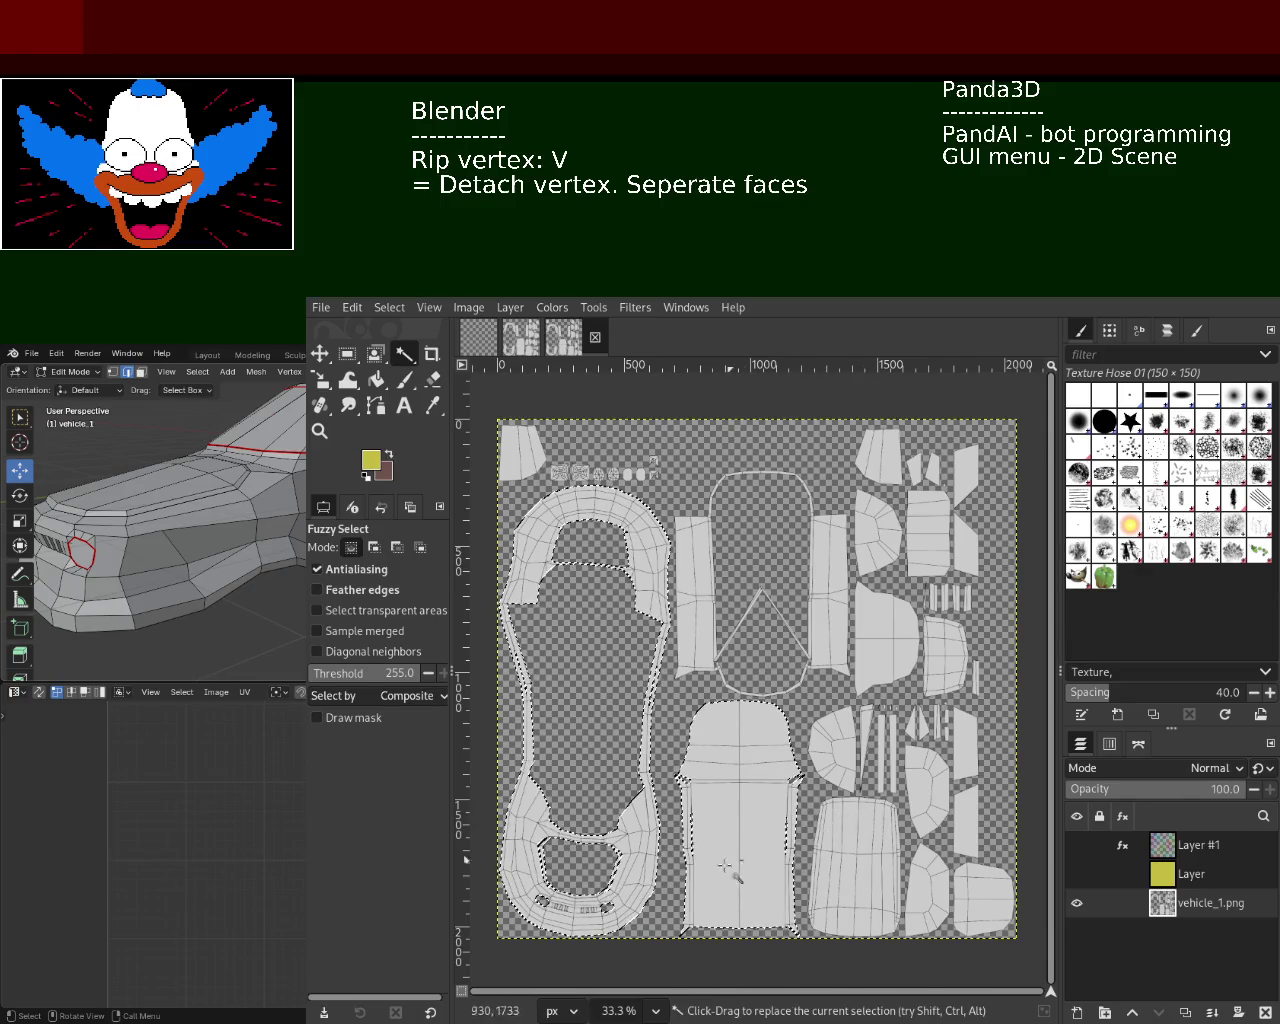
{"action": "left_click_drag", "start_coordinate": [749, 885], "coordinate": [758, 712], "text": "ctrl+alt"}
{"action": "key", "text": "ctrl+z"}
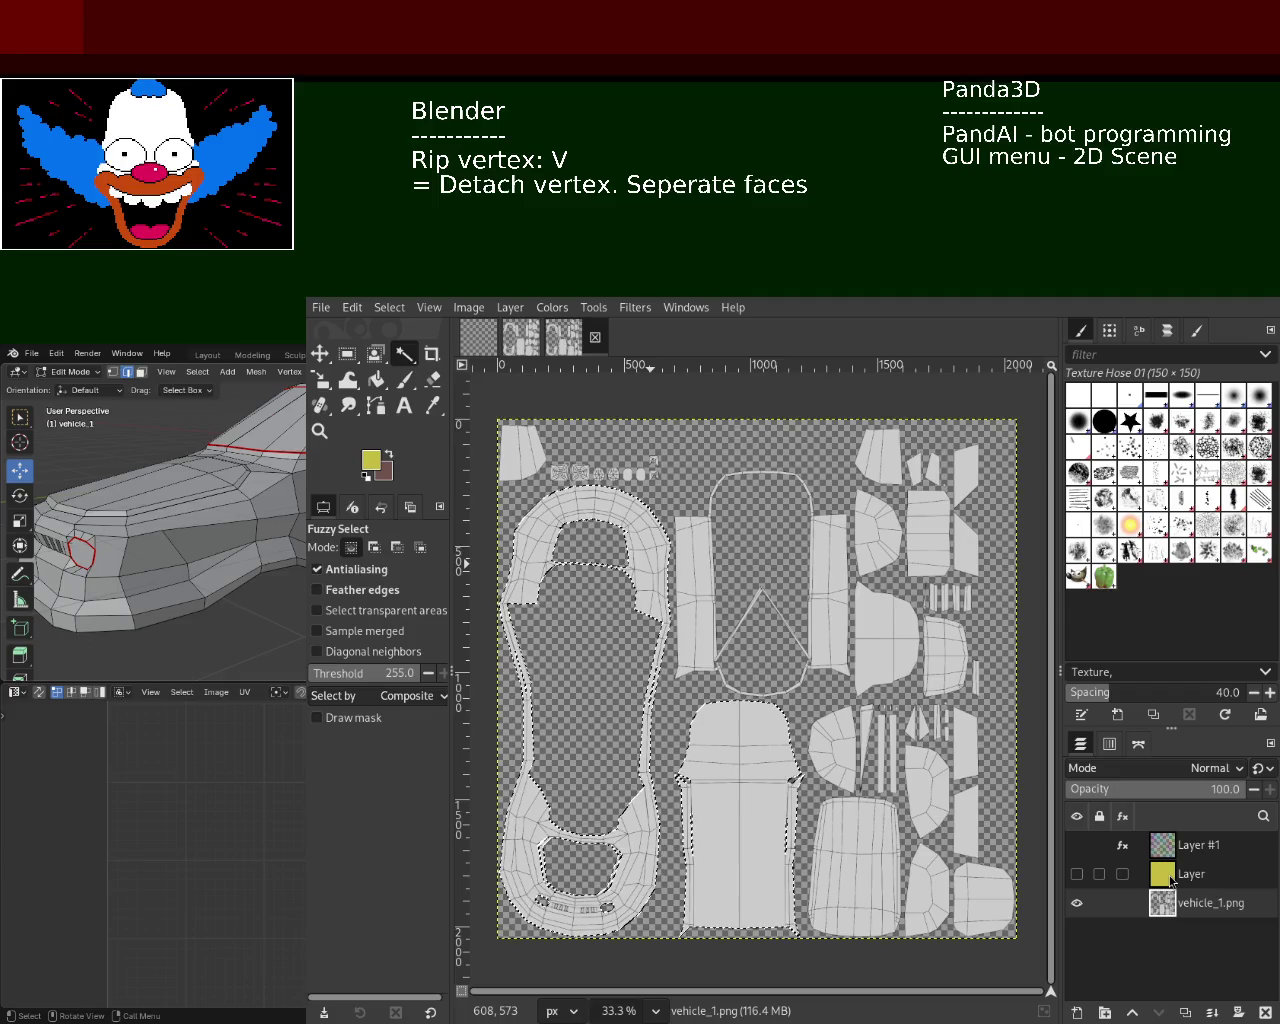
Make the yellow Layer and plasma Layer #1 visible again, with Layer #1 active
{"action": "left_click", "coordinate": [1172, 878]}
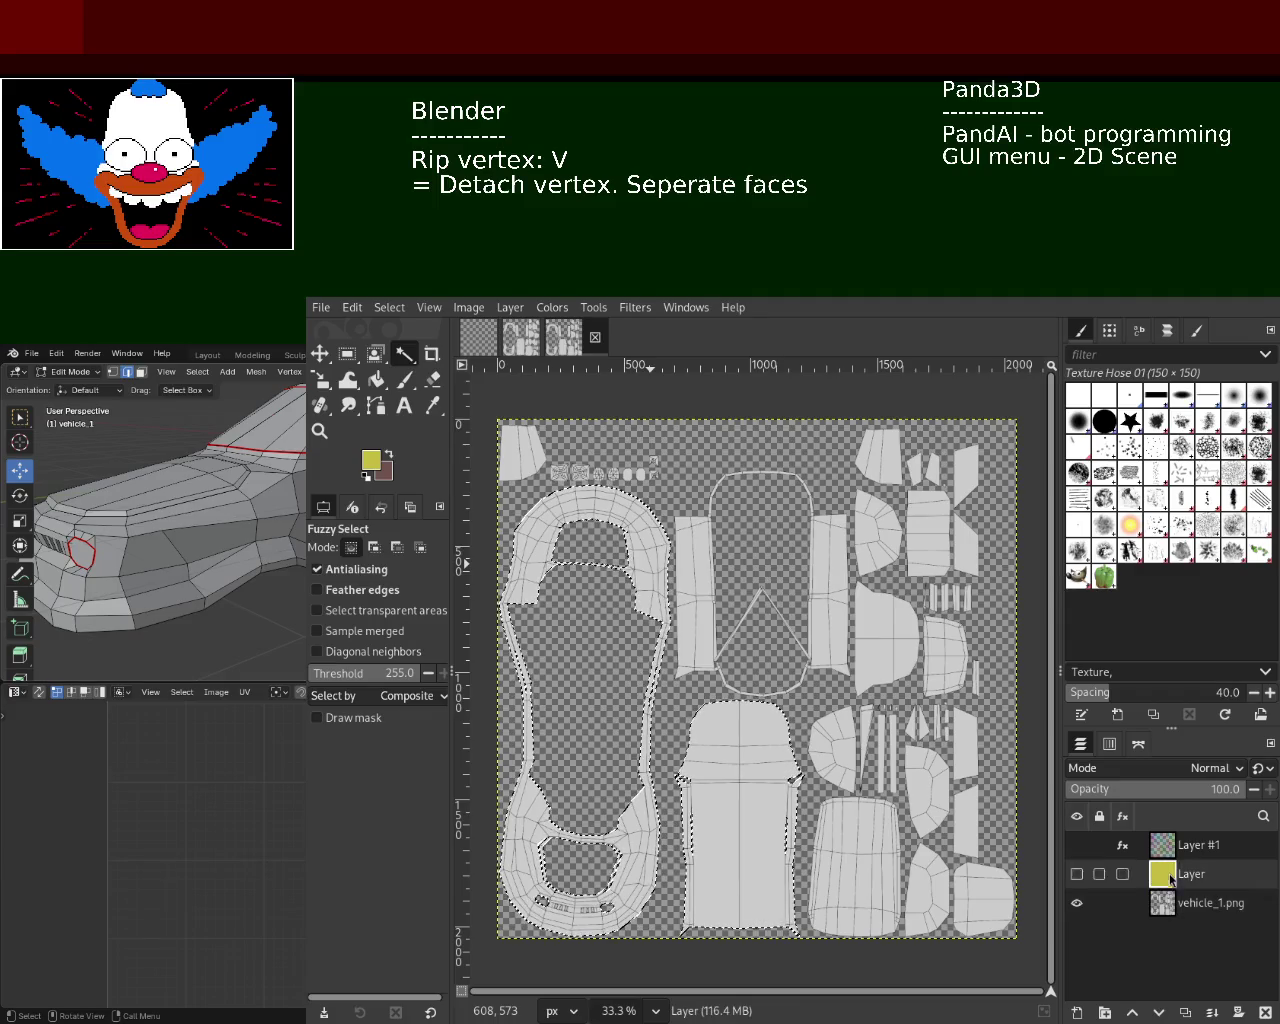
{"action": "left_click", "coordinate": [1170, 842]}
{"action": "left_click", "coordinate": [1077, 874]}
{"action": "left_click", "coordinate": [1076, 845]}
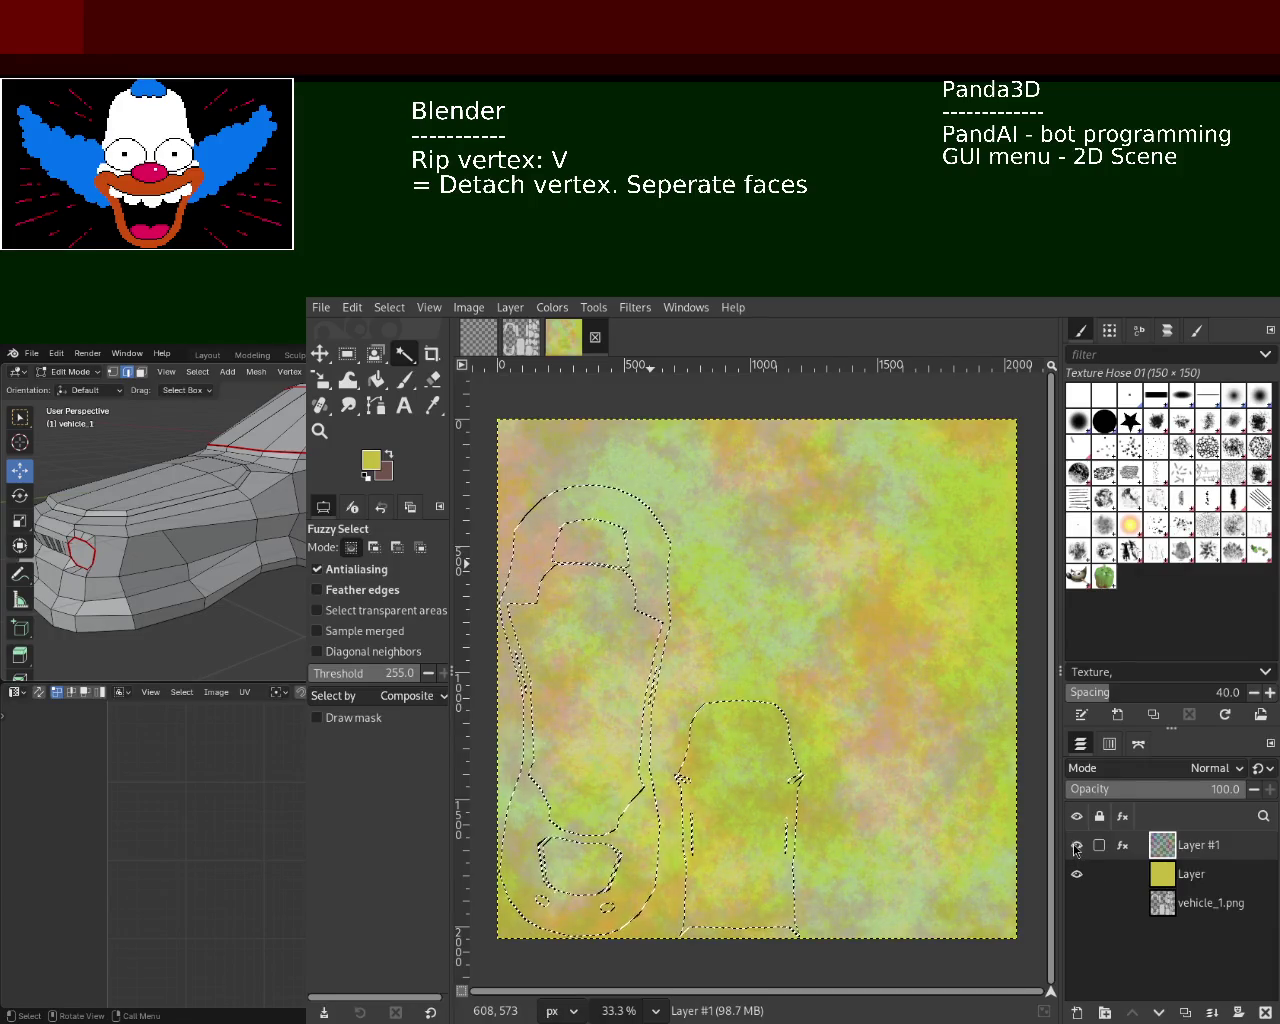
Re-run Layer #1's Plasma effect inside the car-island selection
{"action": "left_click", "coordinate": [1124, 846]}
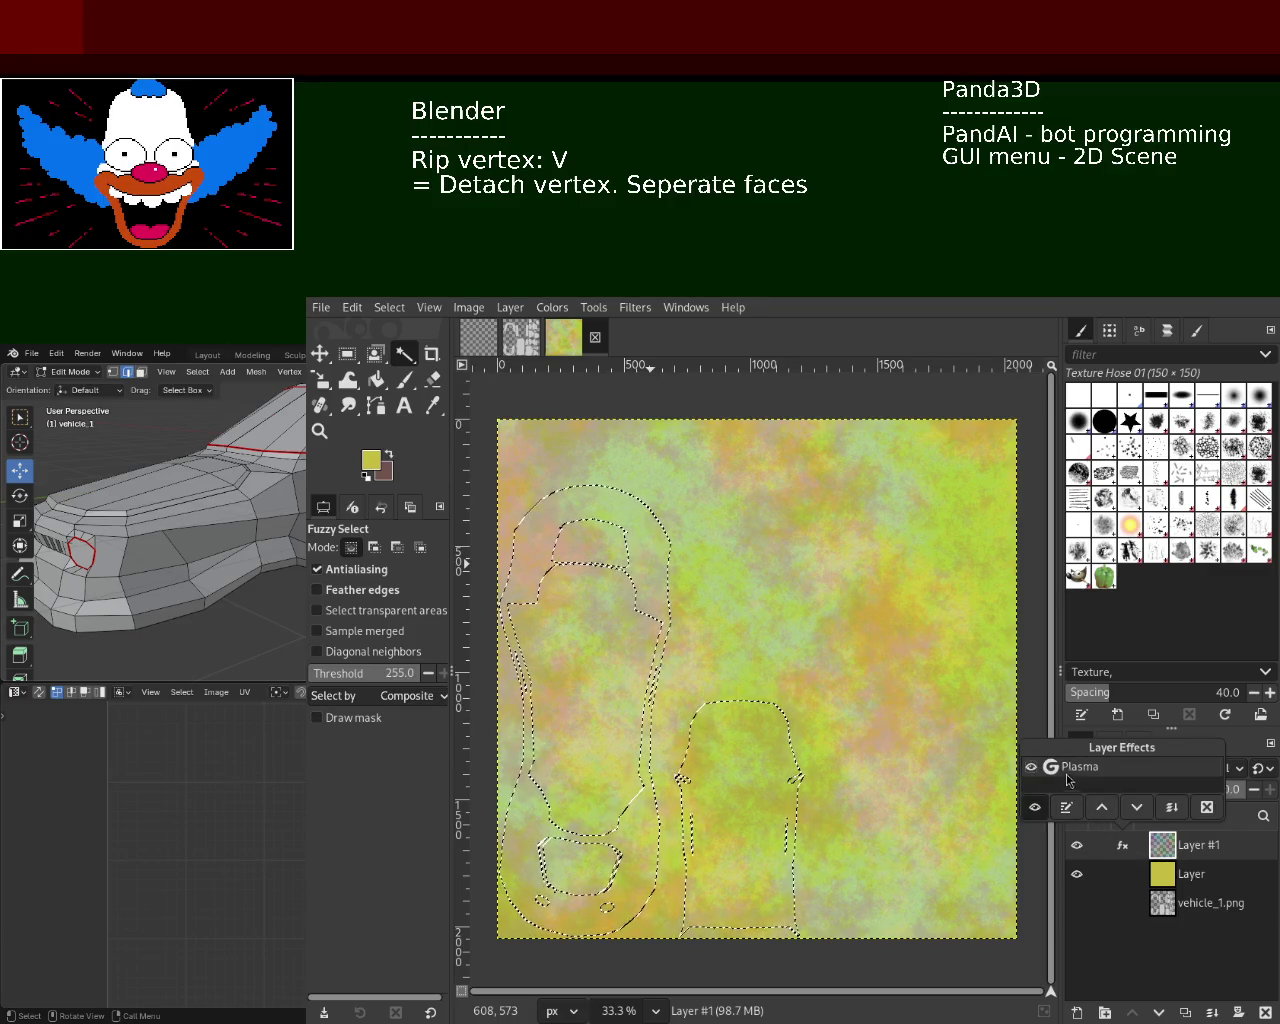
{"action": "left_click", "coordinate": [1066, 807]}
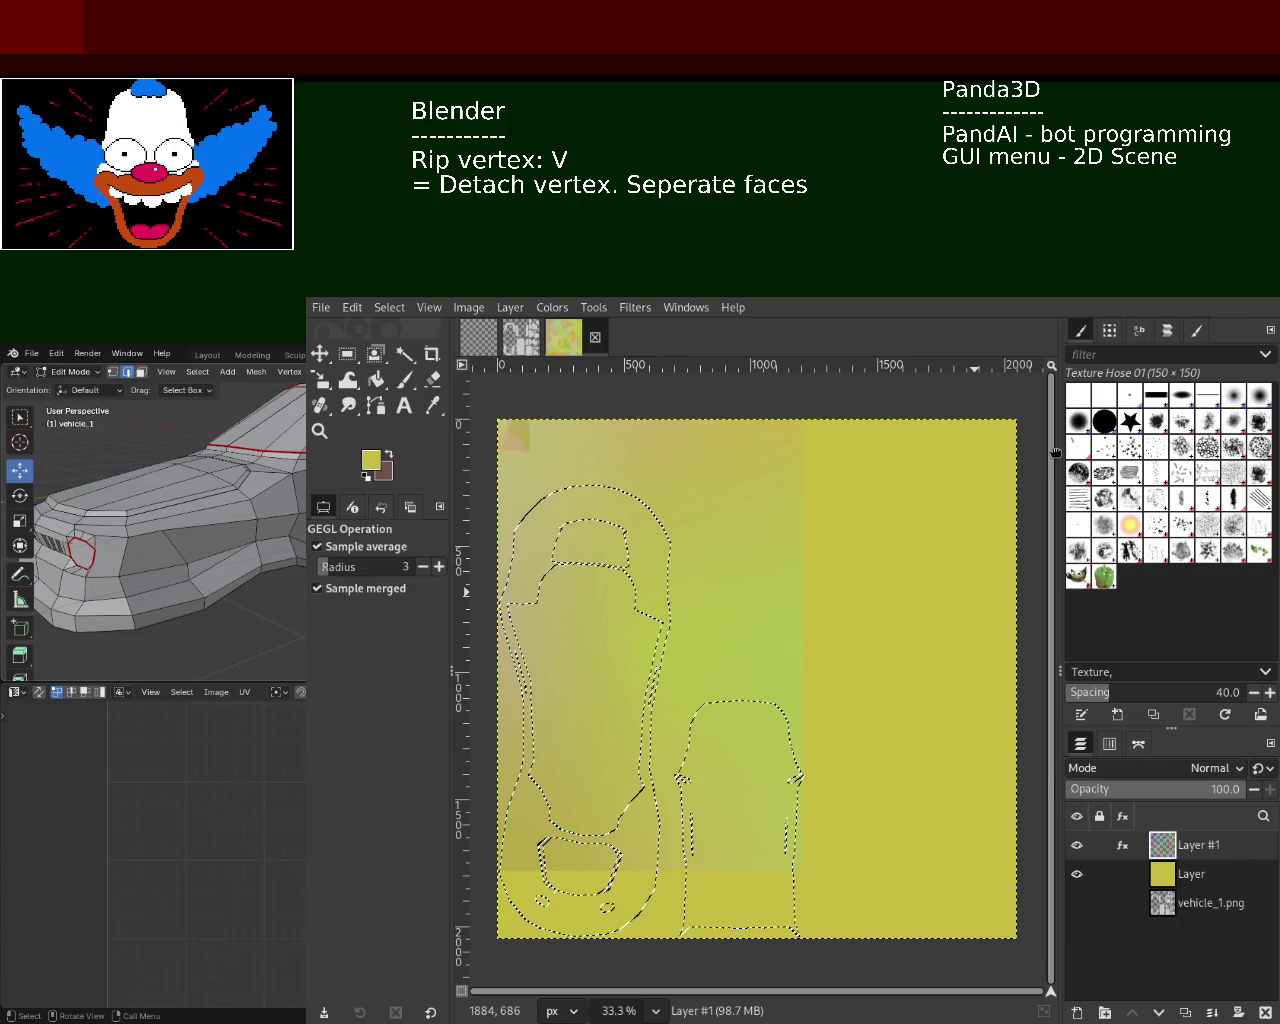
Undo the re-rendered plasma and delete the Plasma effect from Layer #1's effect list
{"action": "key", "text": "ctrl+z"}
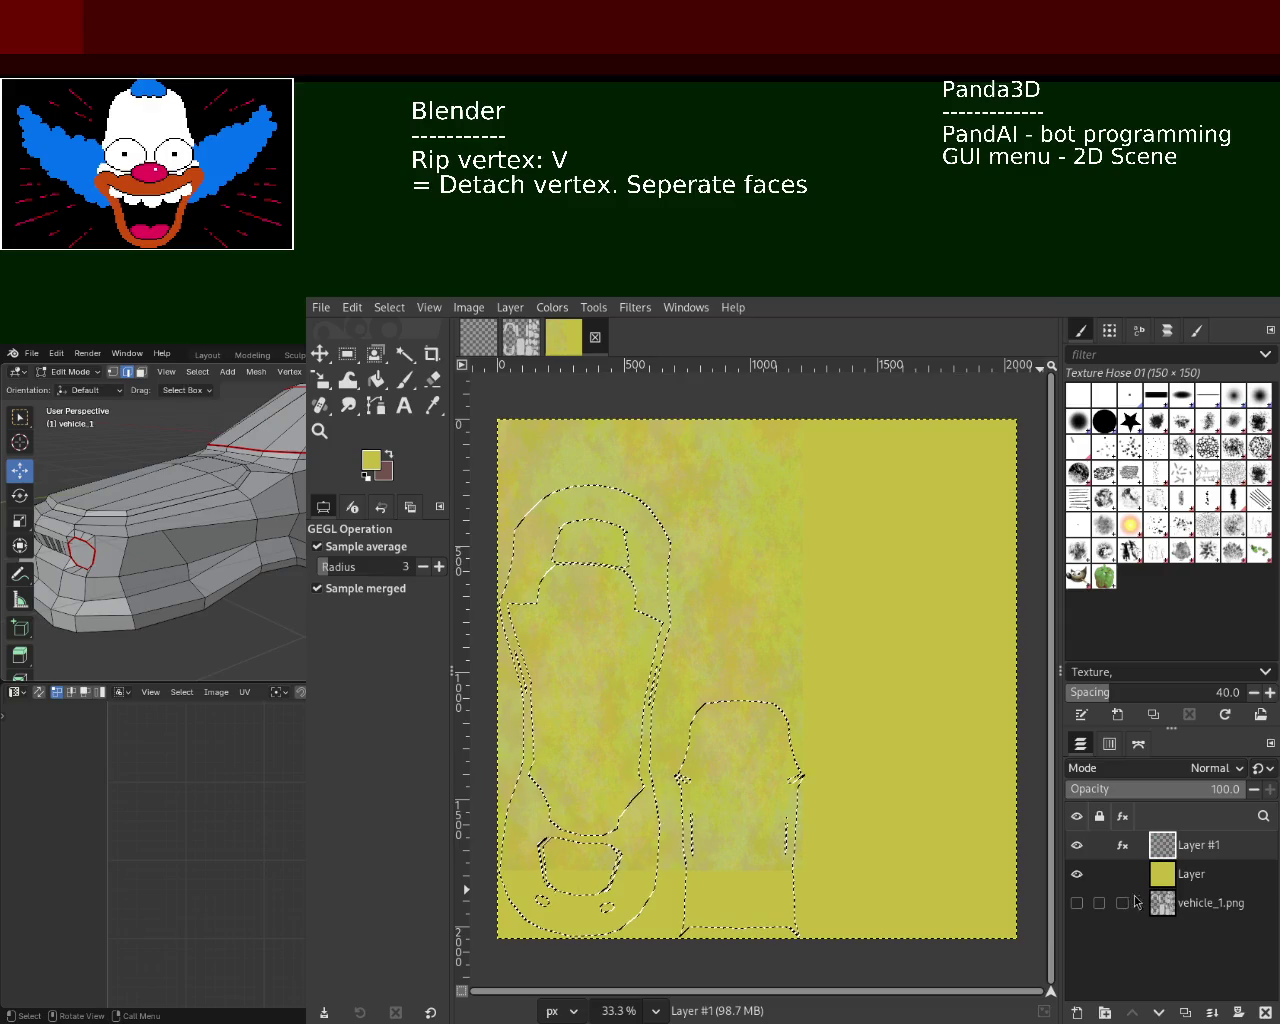
{"action": "left_click", "coordinate": [1078, 845]}
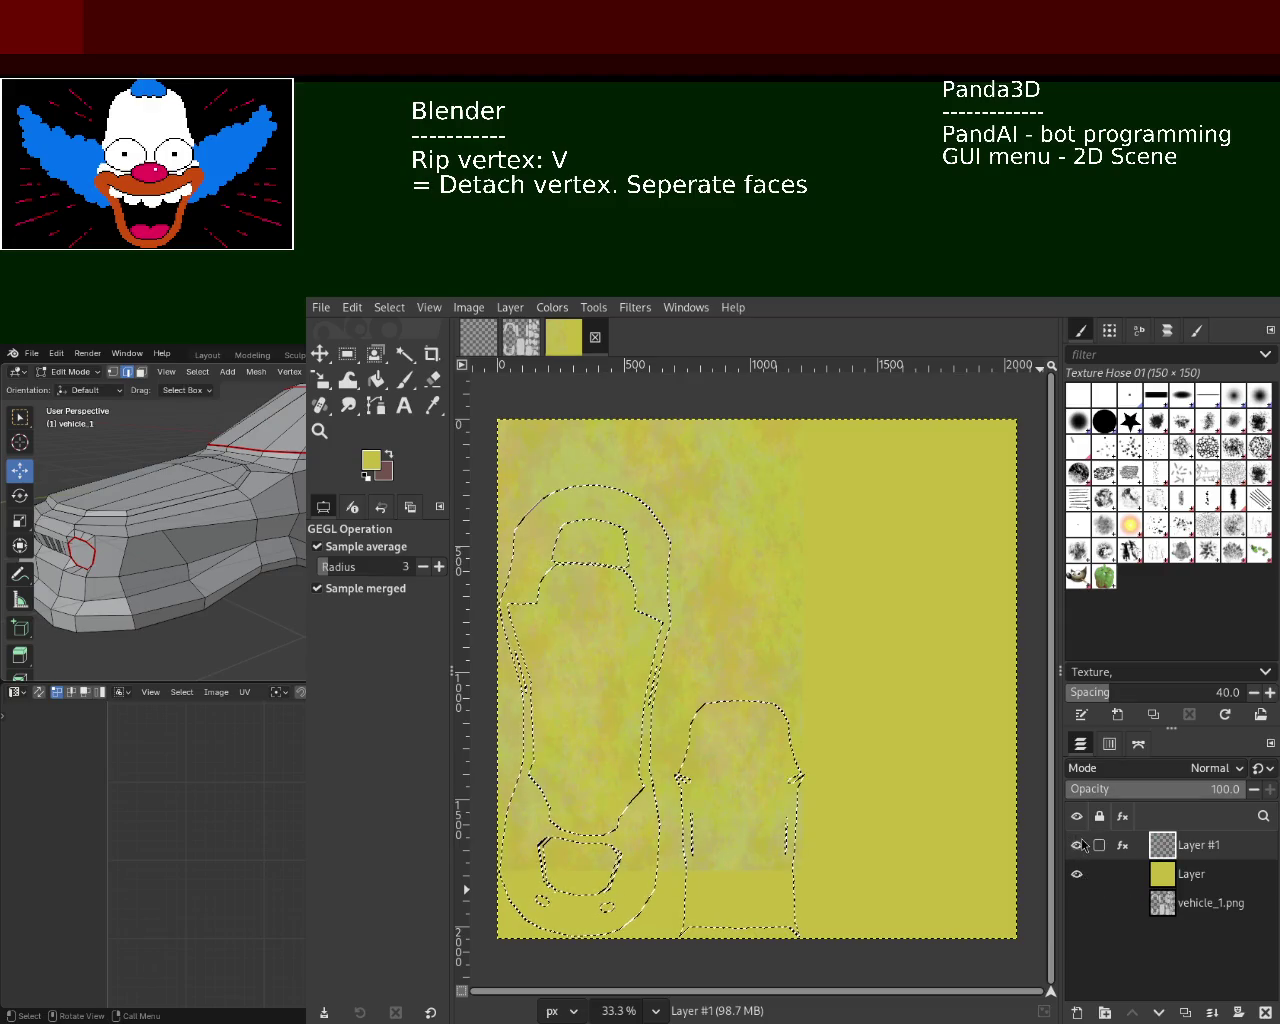
{"action": "left_click", "coordinate": [1123, 845]}
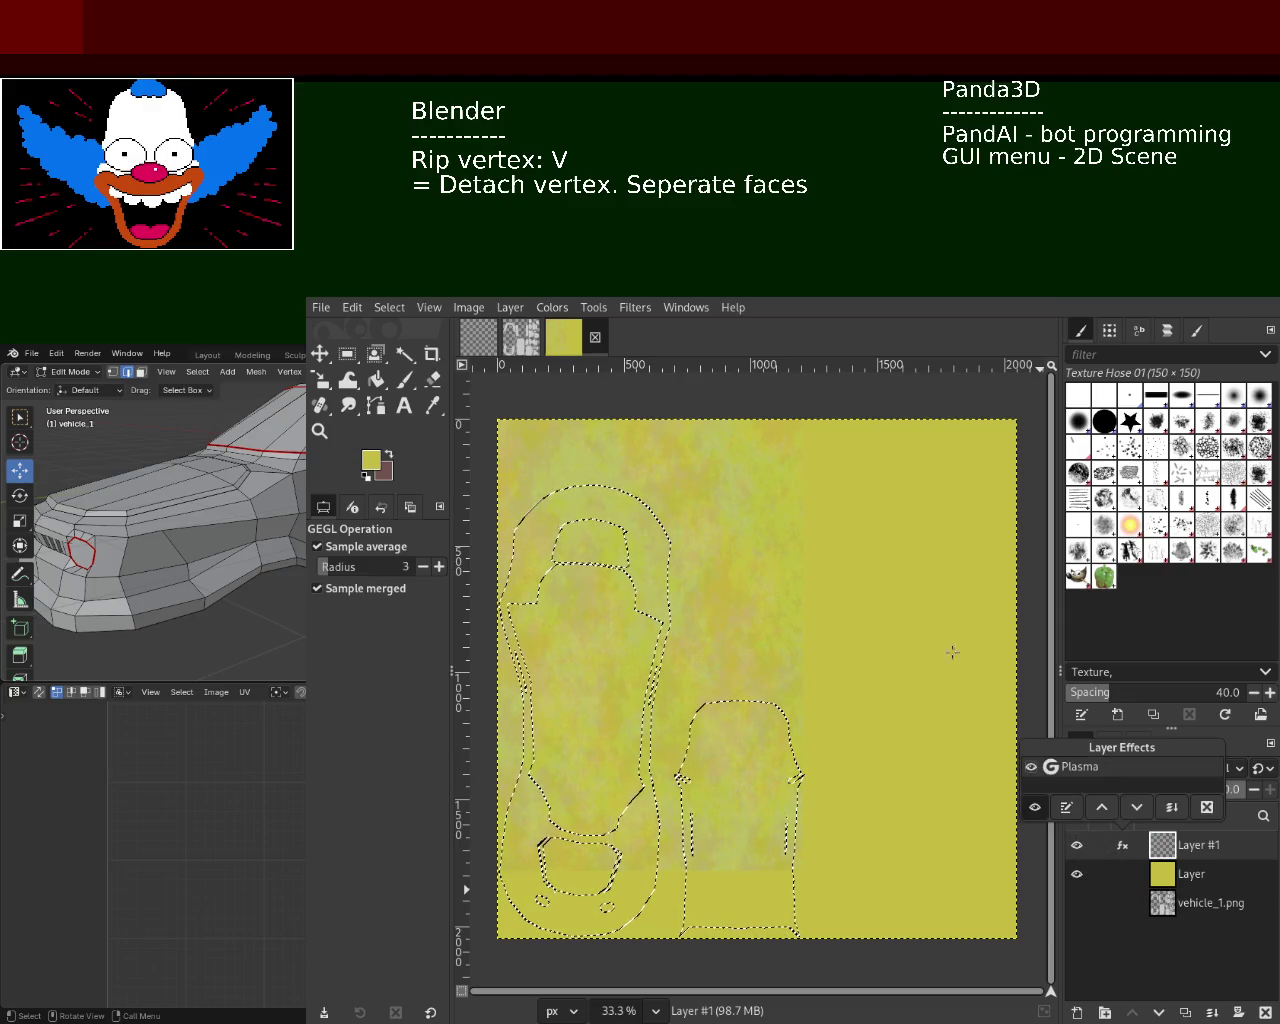
{"action": "left_click", "coordinate": [1066, 807]}
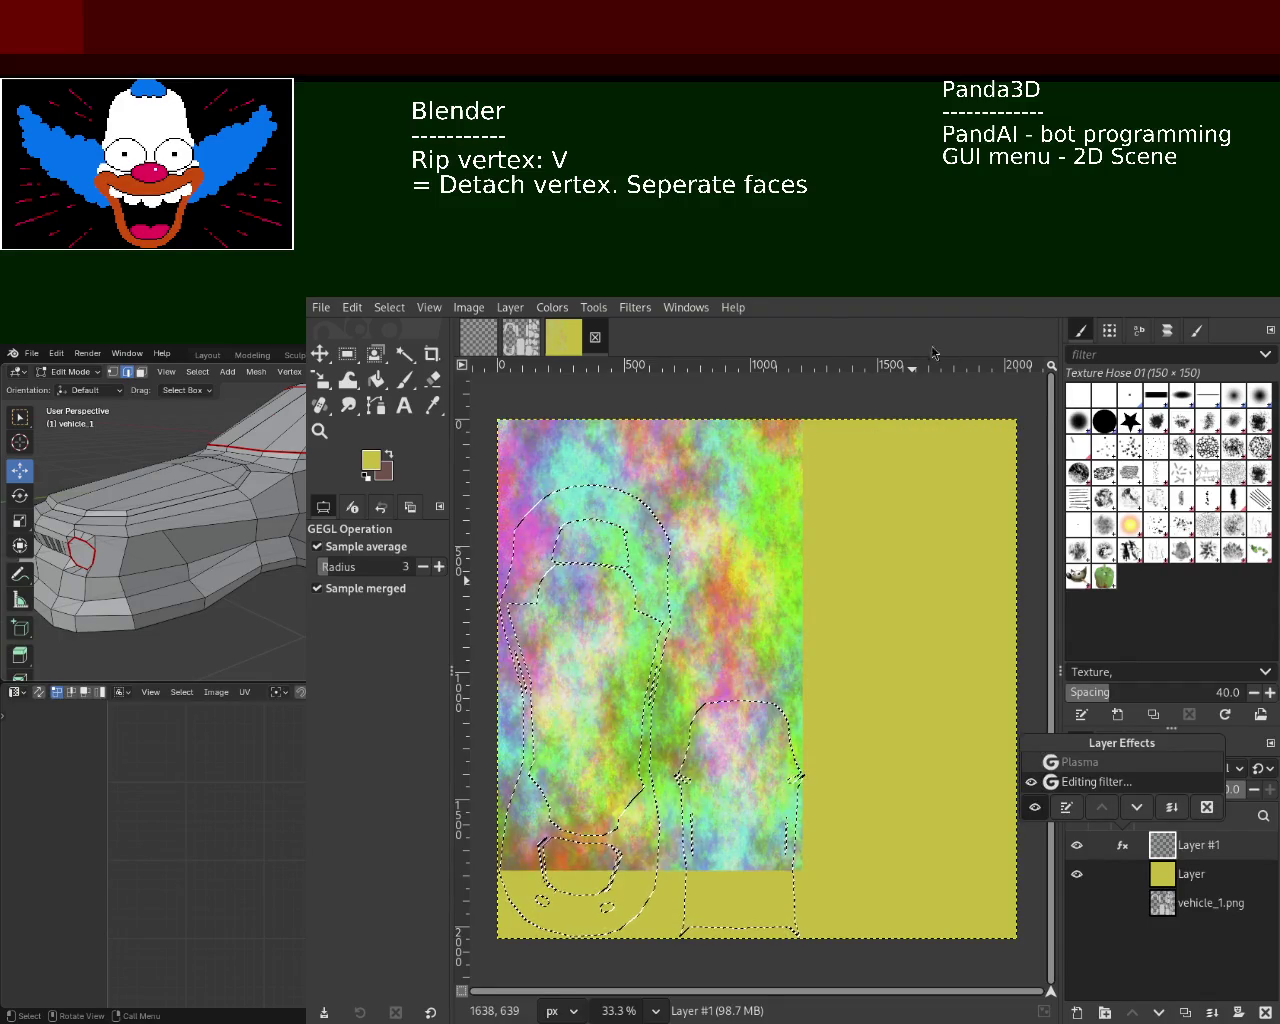
{"action": "key", "text": "Escape"}
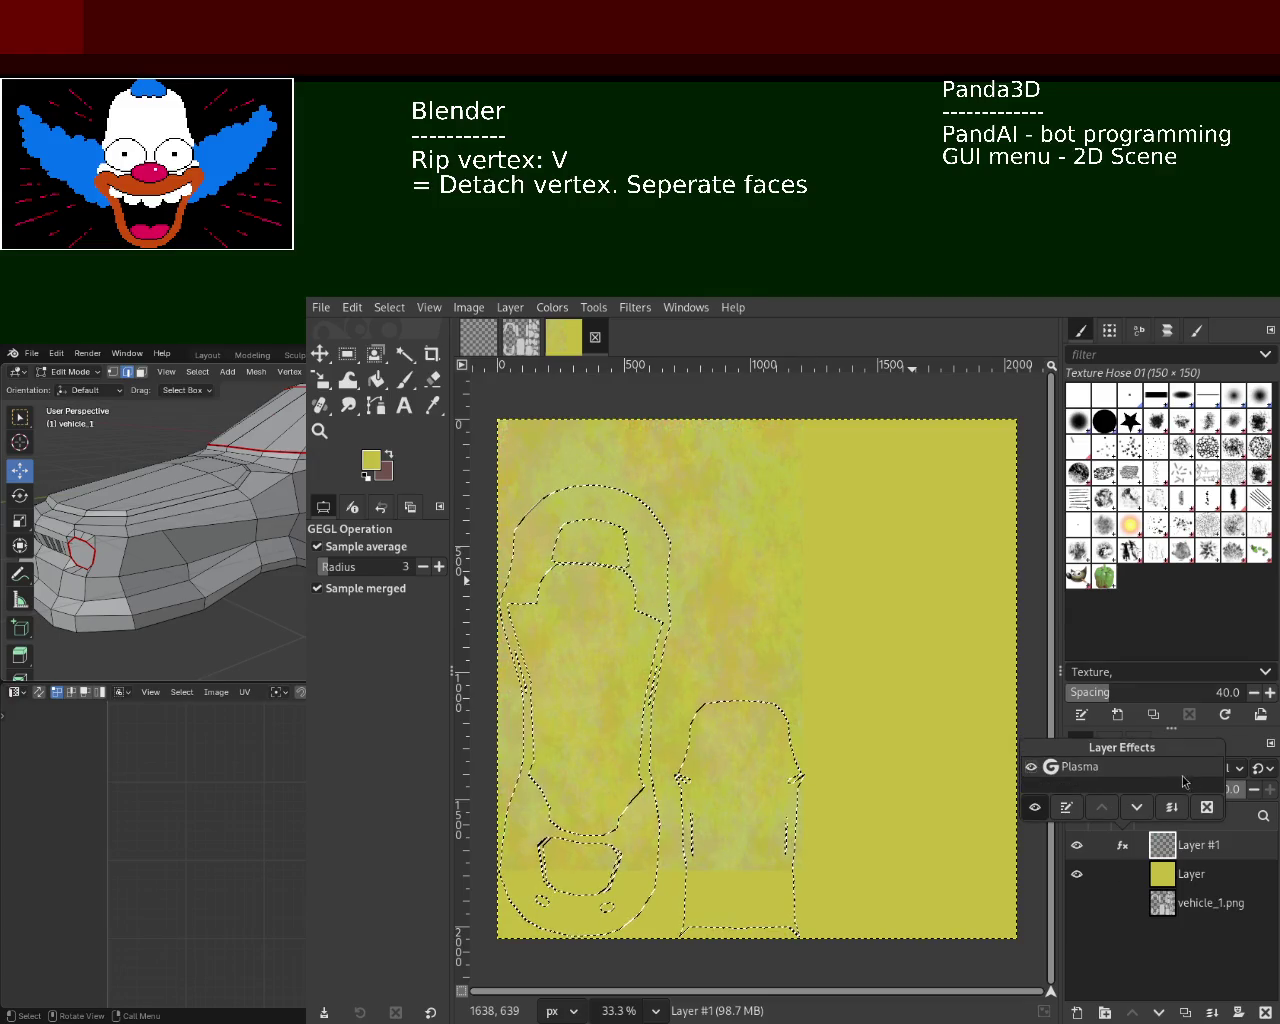
{"action": "left_click", "coordinate": [1207, 807]}
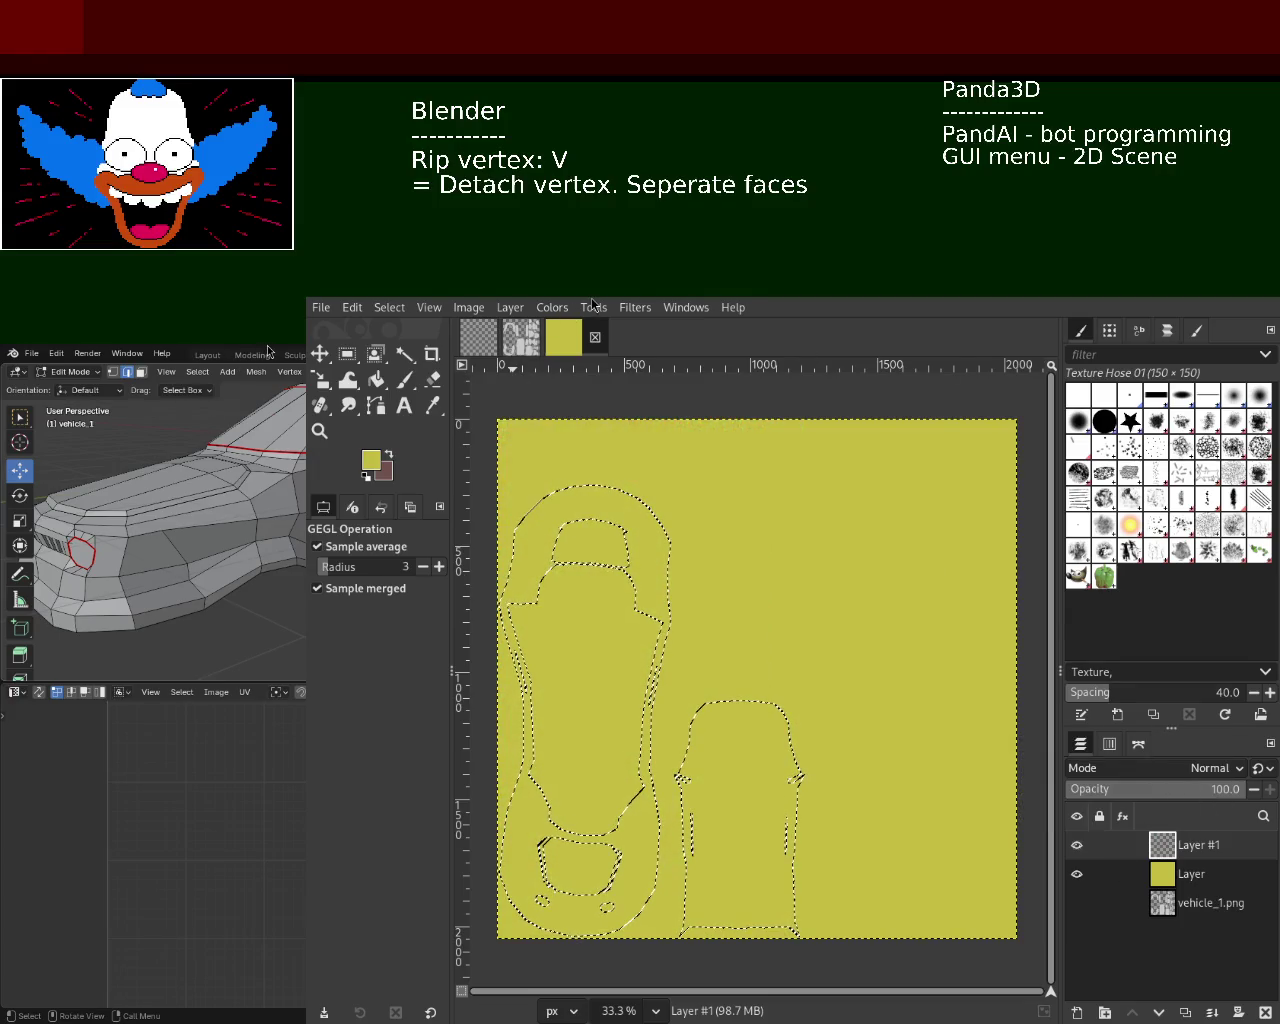
Deselect everything and re-apply the Plasma filter across the whole of Layer #1
{"action": "key", "text": "alt+s"}
{"action": "key", "text": "n"}
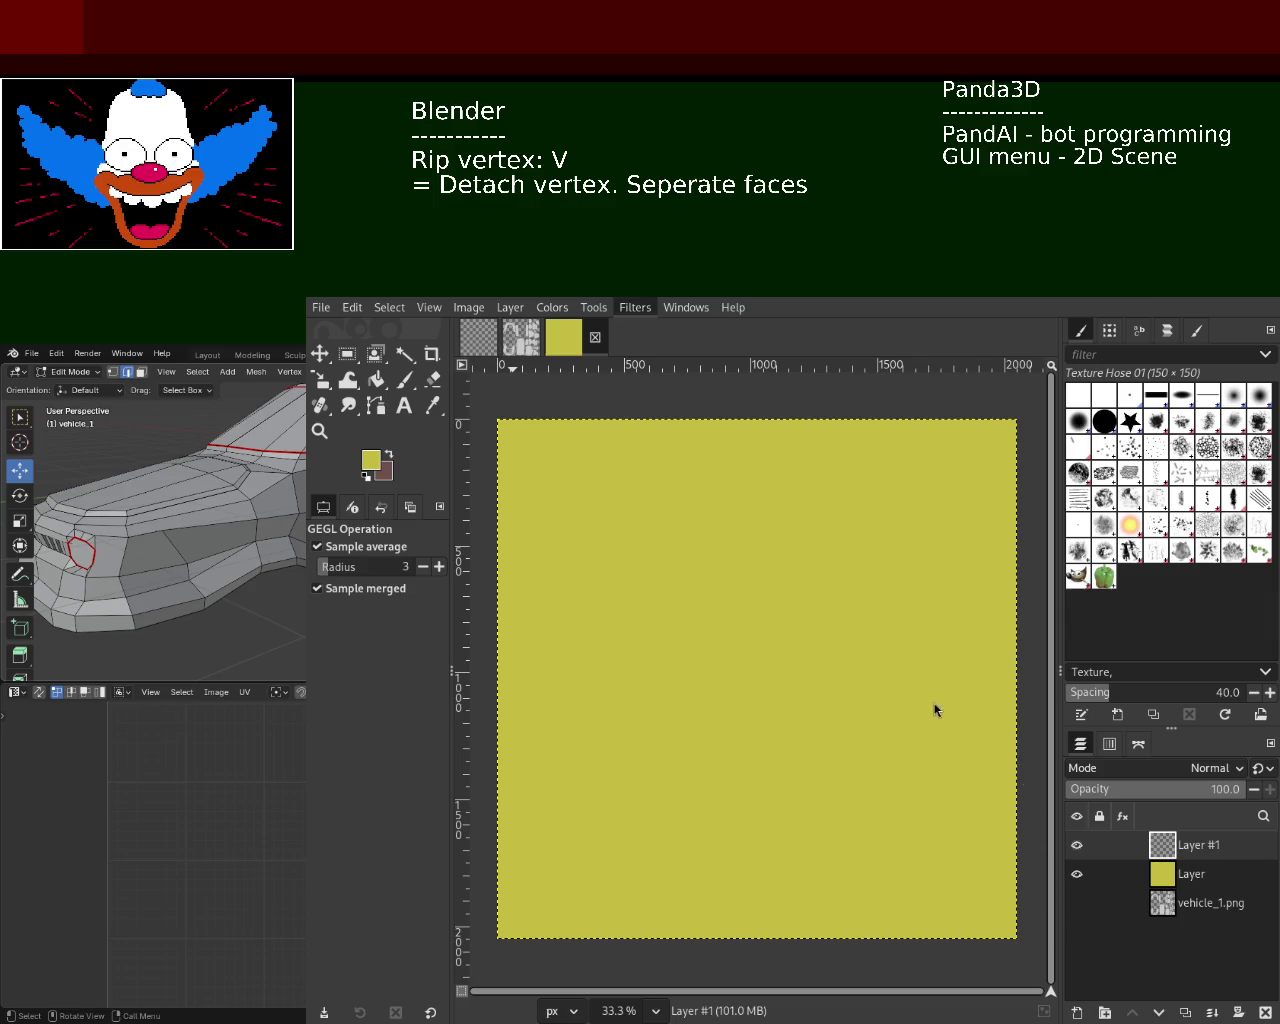
{"action": "key", "text": "ctrl+f"}
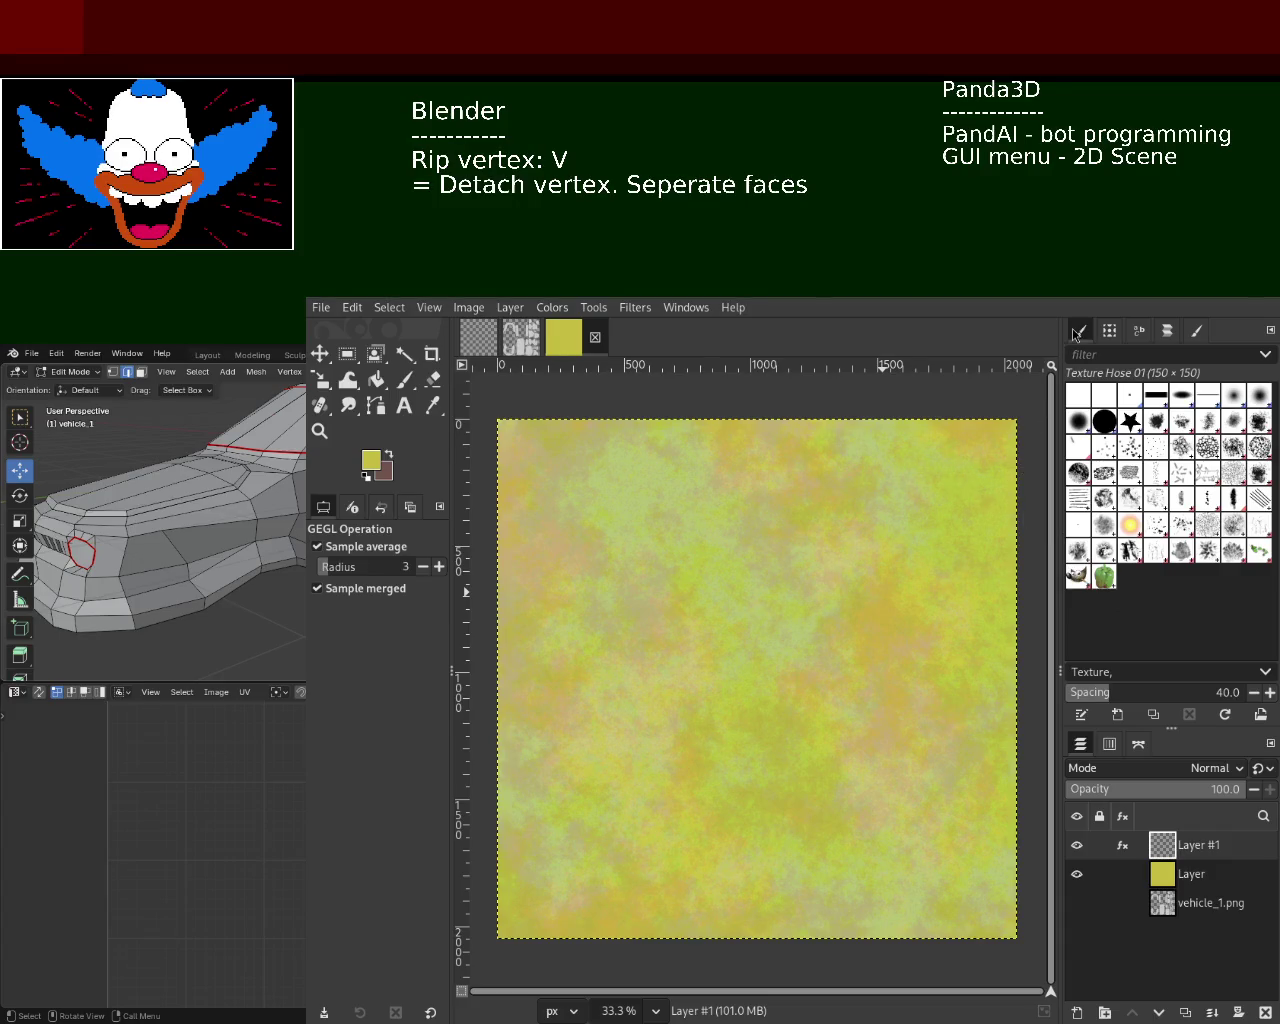
Solo vehicle_1.png and select the U-shaped and bottom-centre UV islands again
{"action": "left_click", "coordinate": [1090, 903]}
{"action": "left_click", "coordinate": [1077, 903], "text": "shift"}
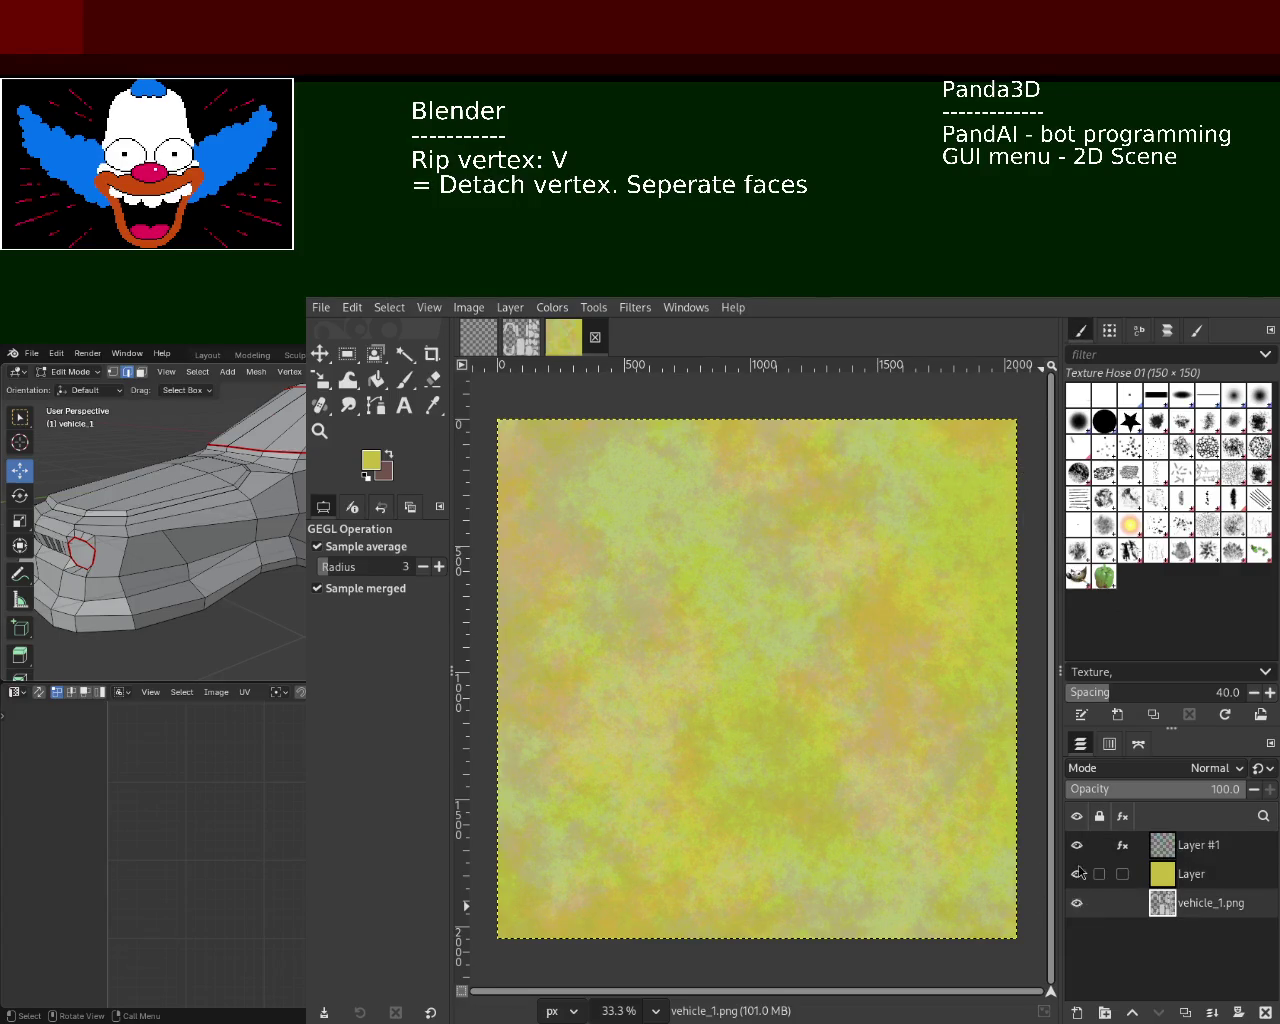
{"action": "left_click", "coordinate": [404, 354]}
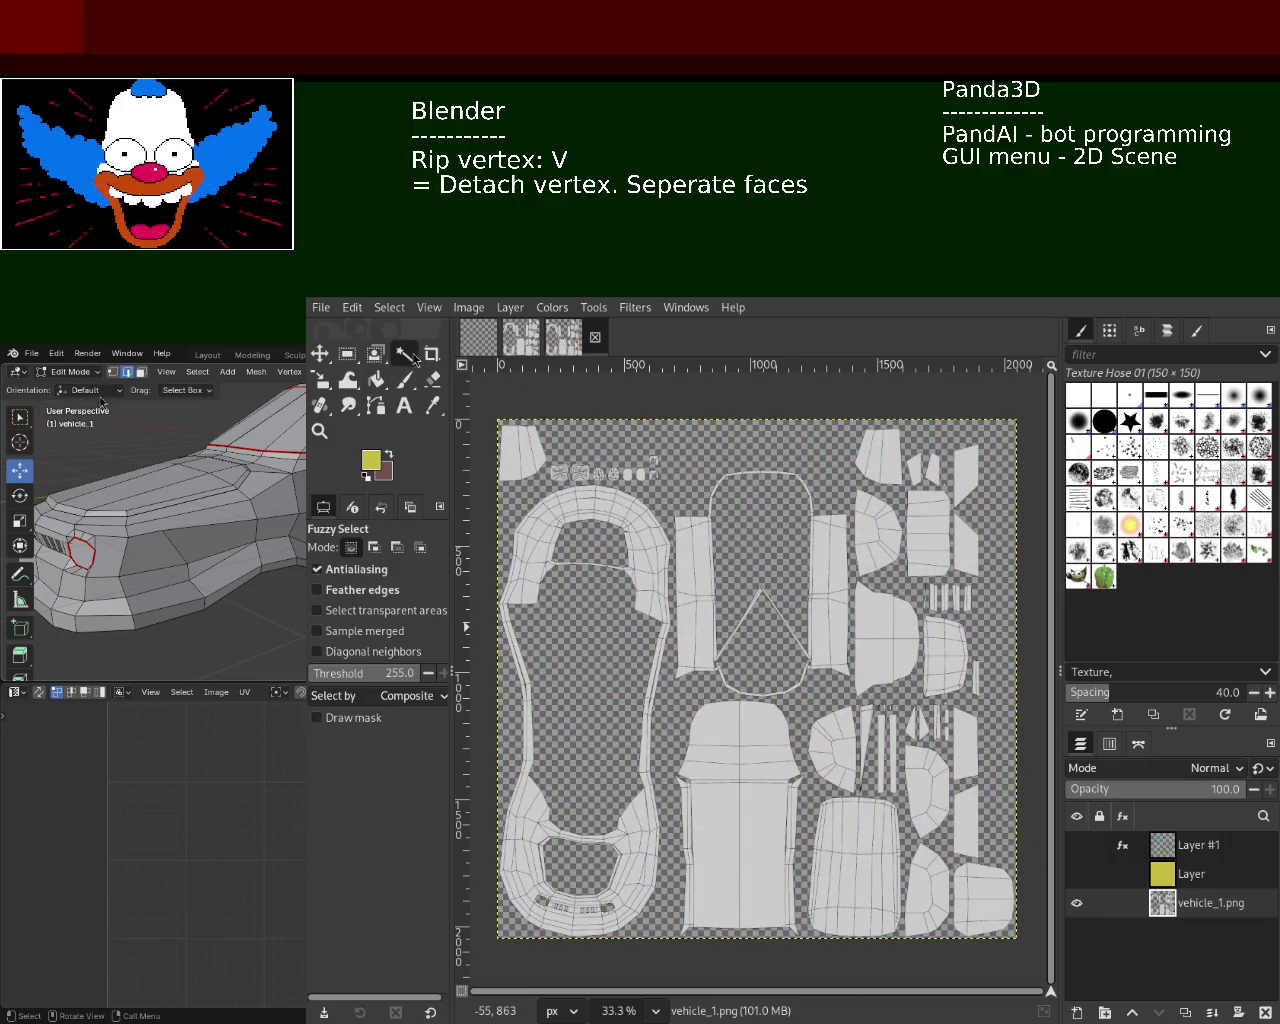
{"action": "left_click", "coordinate": [655, 575]}
{"action": "left_click", "coordinate": [740, 820], "text": "shift"}
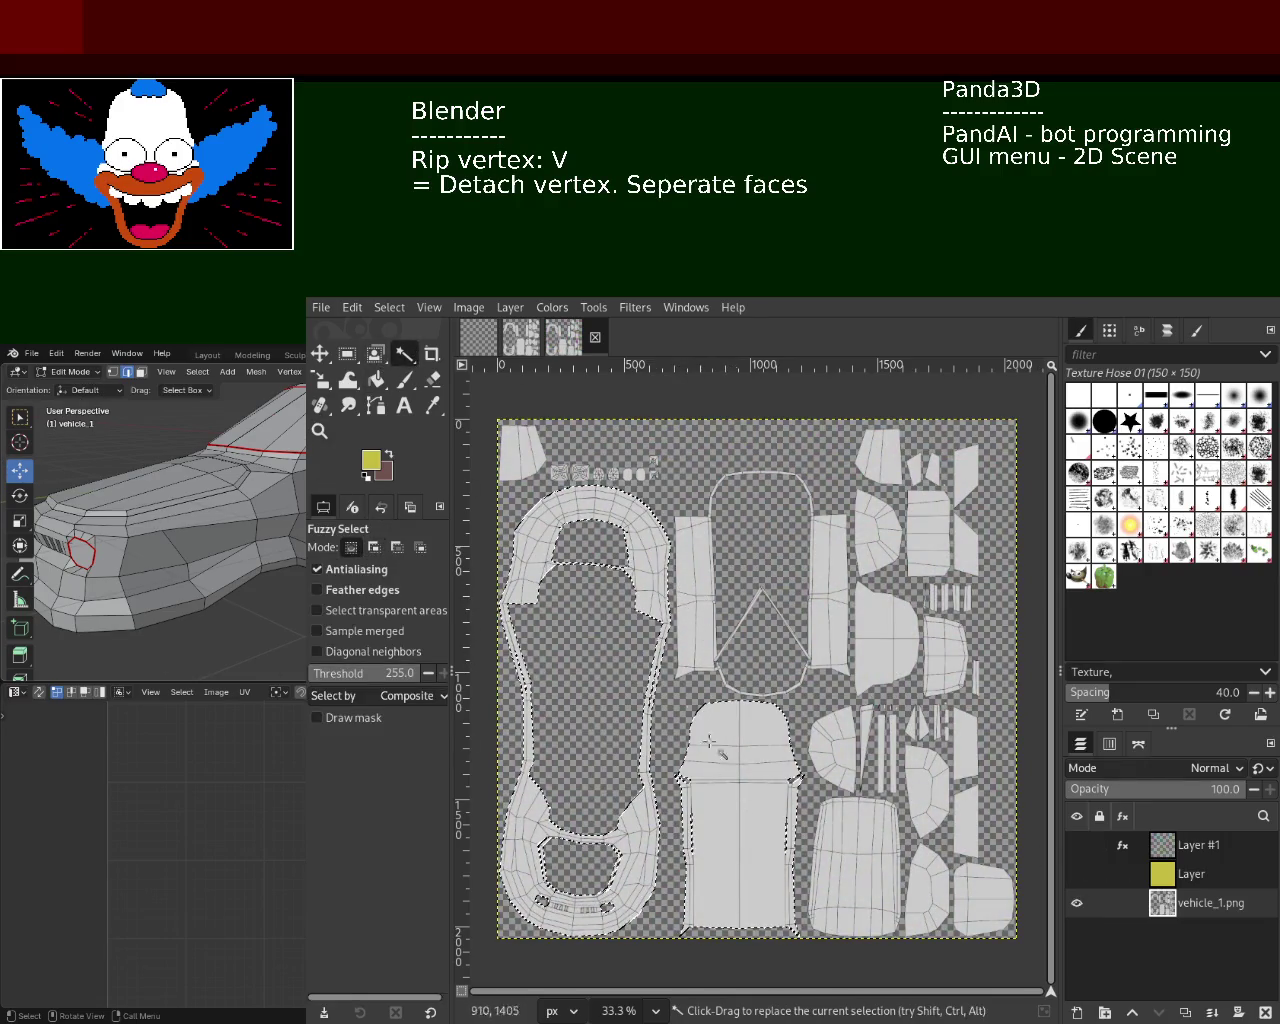
Merge the top layer into the plasma texture layer, mask it from the island selection, then deselect
{"action": "left_click", "coordinate": [1171, 852]}
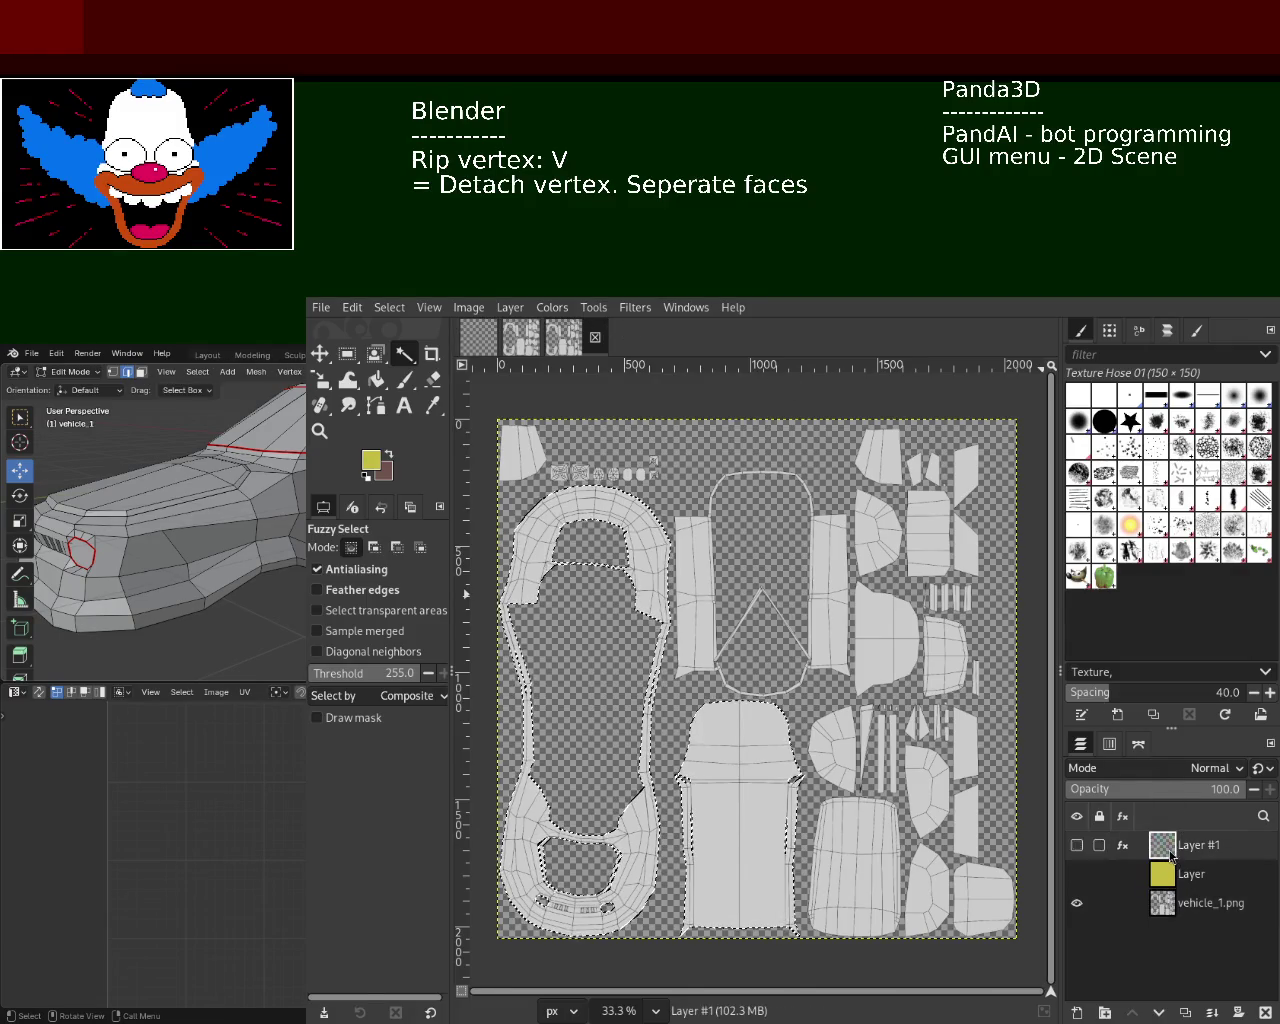
{"action": "left_click", "coordinate": [1214, 1013]}
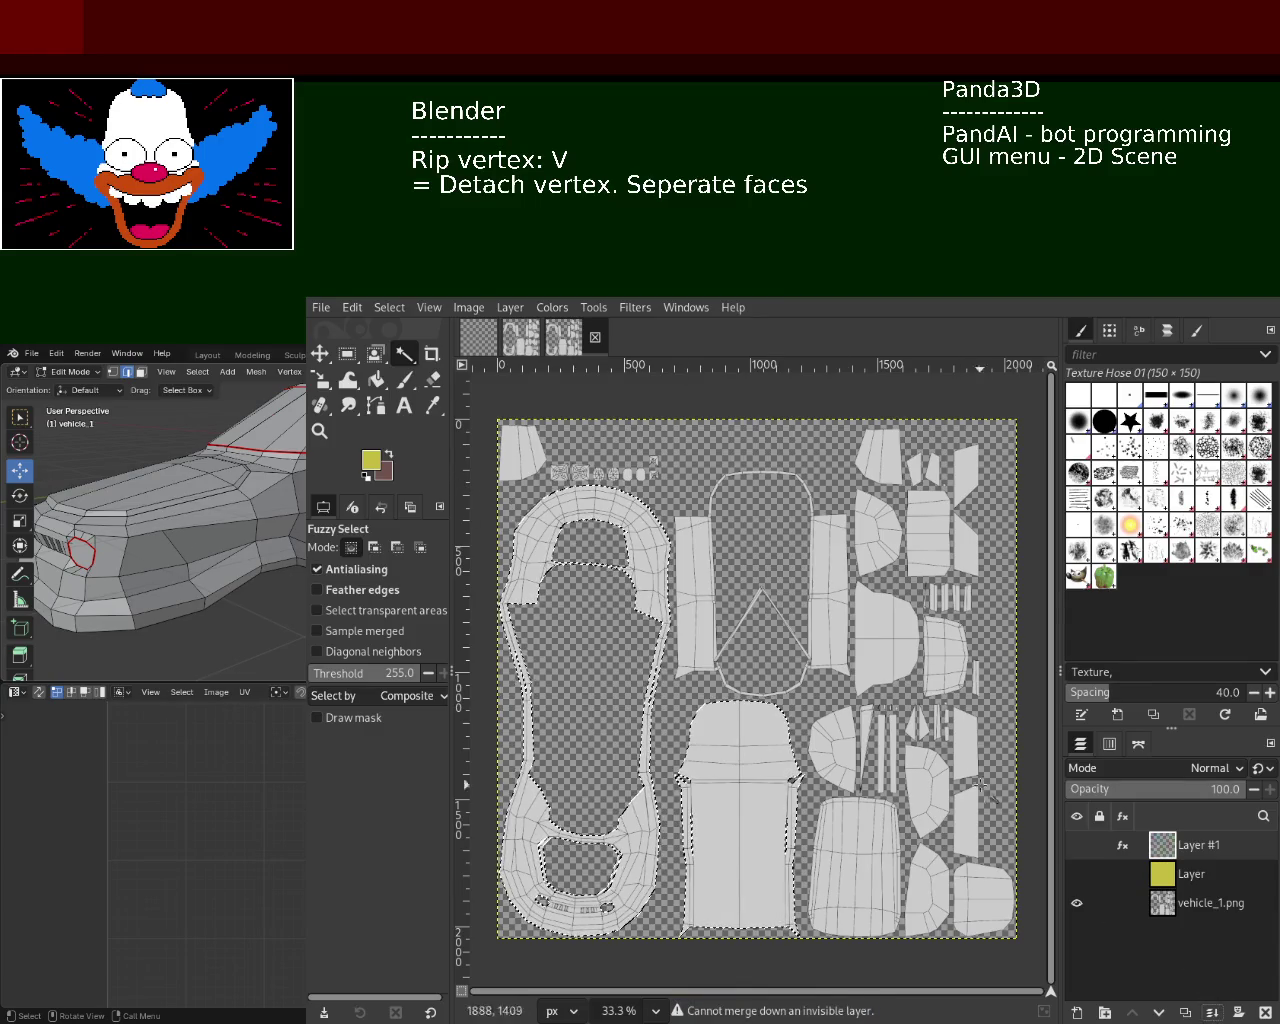
{"action": "left_click", "coordinate": [1077, 874]}
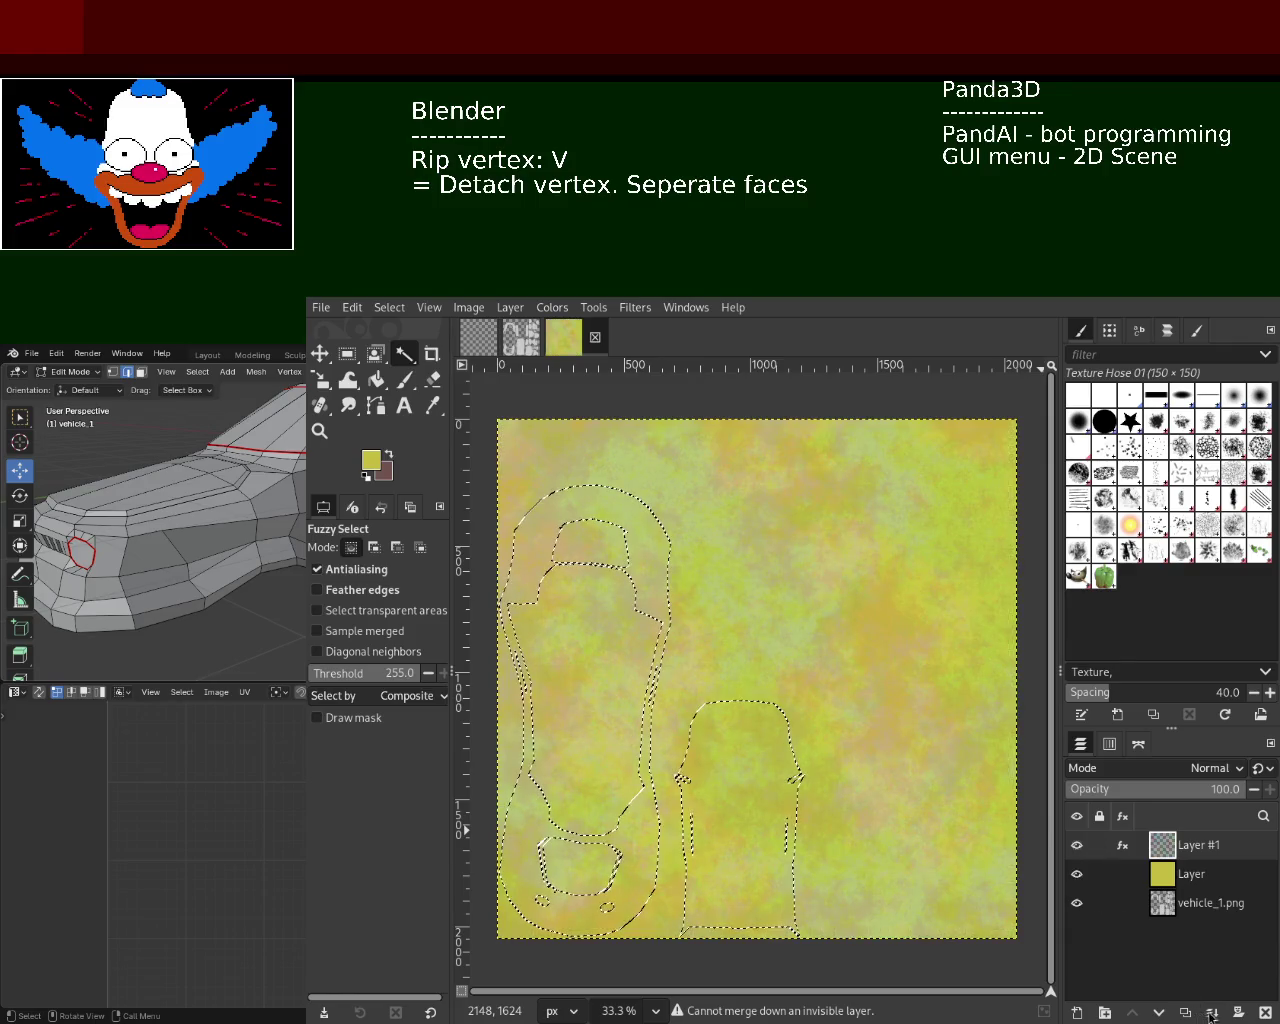
{"action": "left_click", "coordinate": [1214, 1013]}
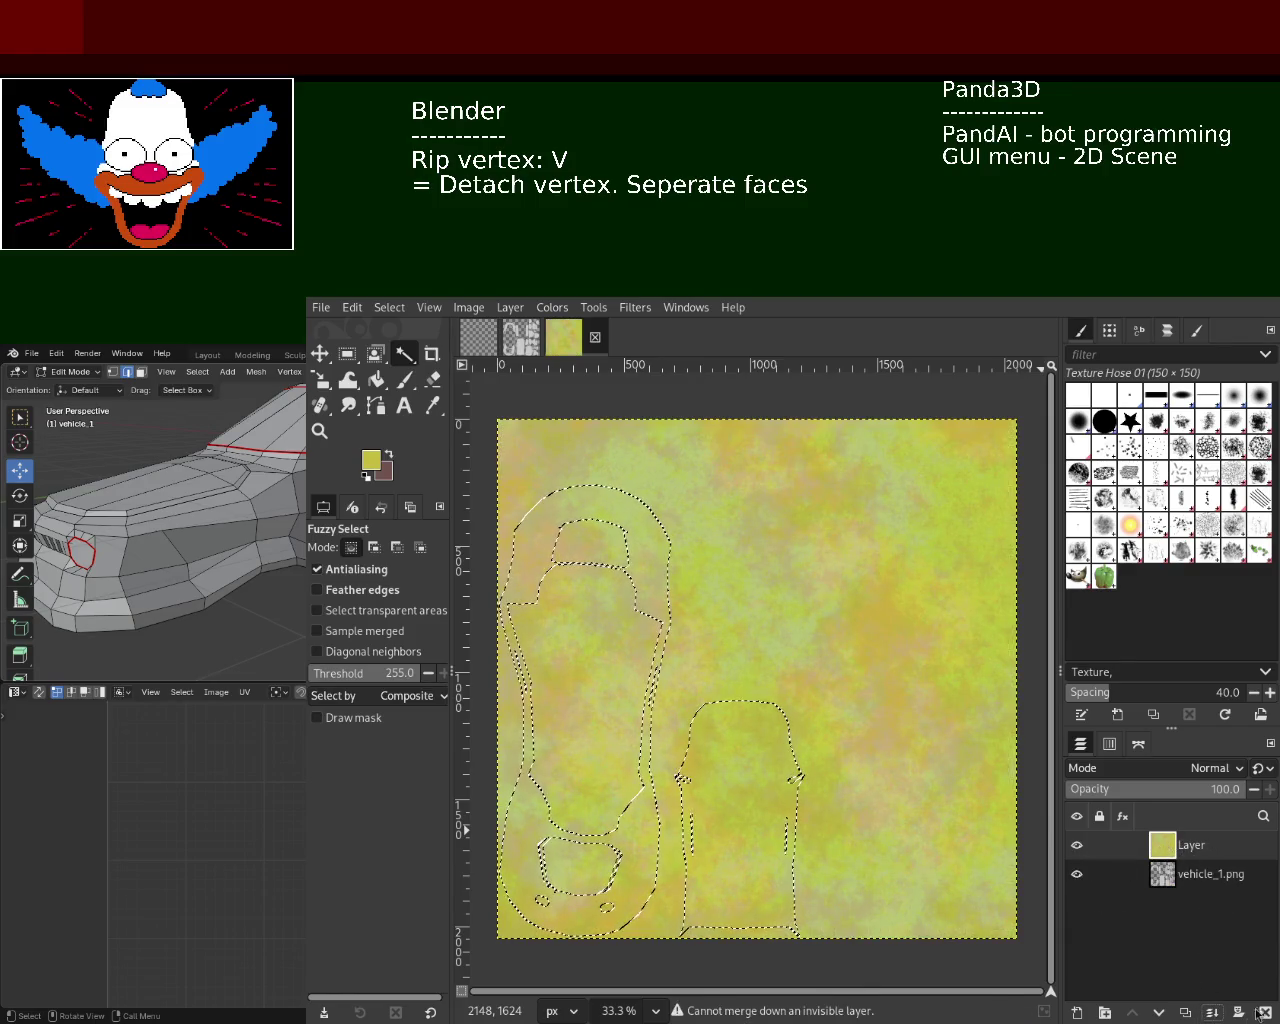
{"action": "left_click", "coordinate": [1240, 1014], "text": "shift"}
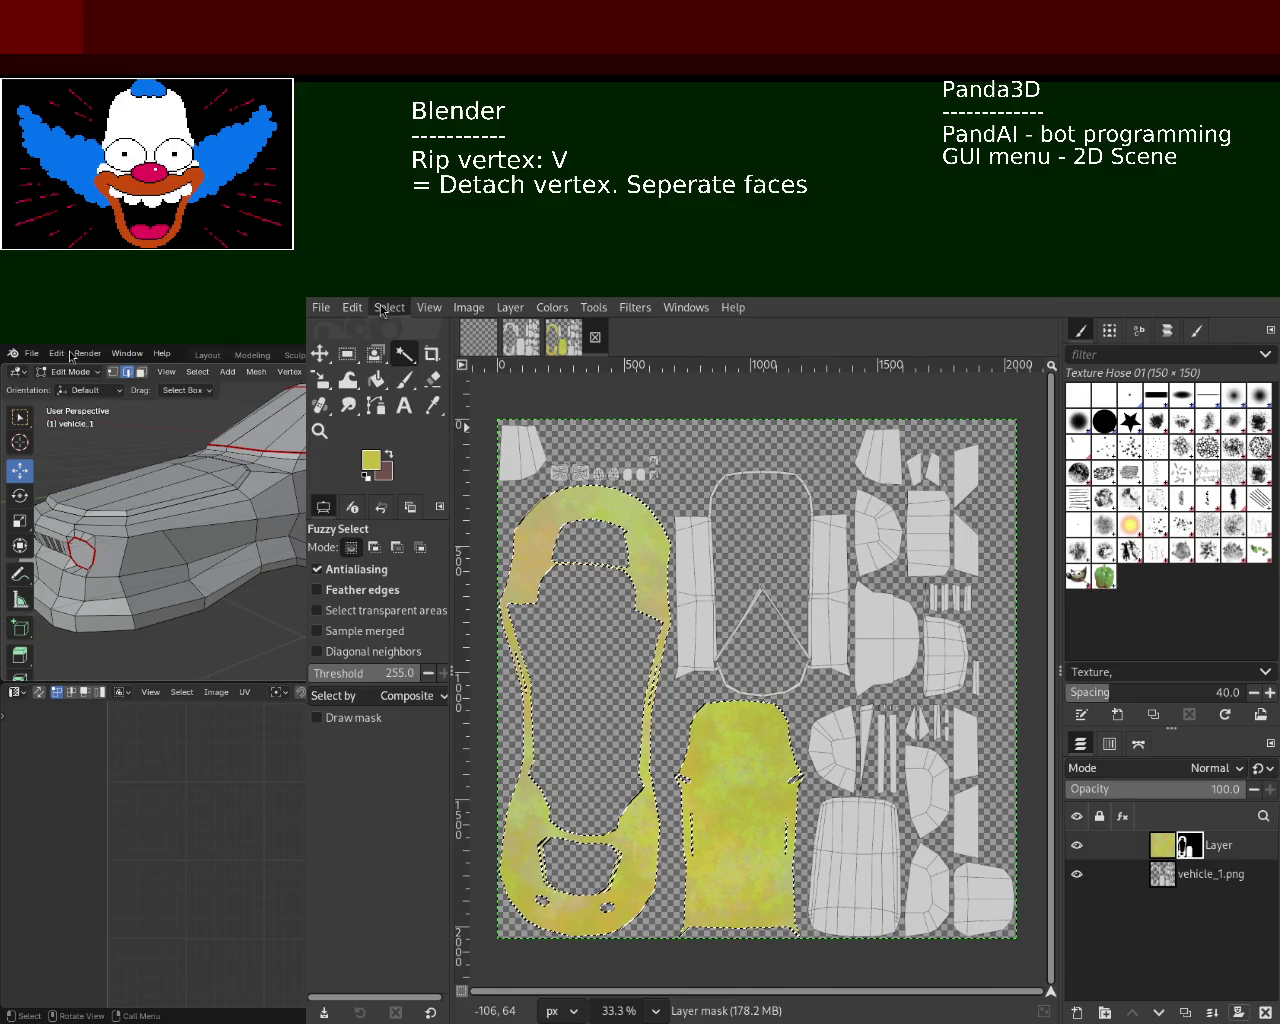
{"action": "key", "text": "ctrl+shift+a"}
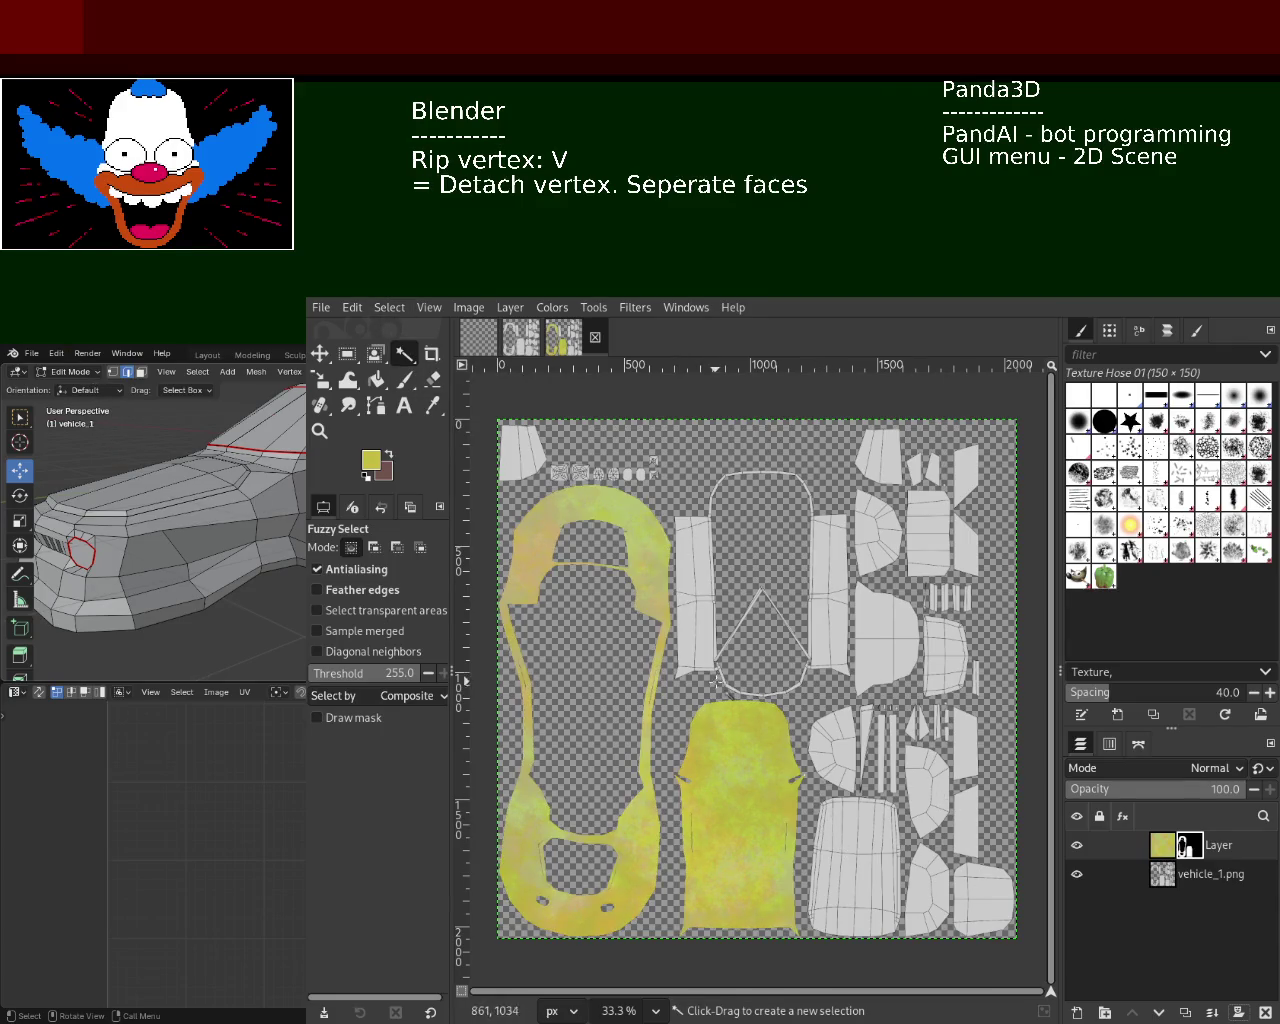
Zoom to 100% on the large island's bottom edge to check the masked texture, then back out
{"action": "left_click", "coordinate": [319, 431]}
{"action": "left_click", "coordinate": [667, 737]}
{"action": "left_click", "coordinate": [667, 737]}
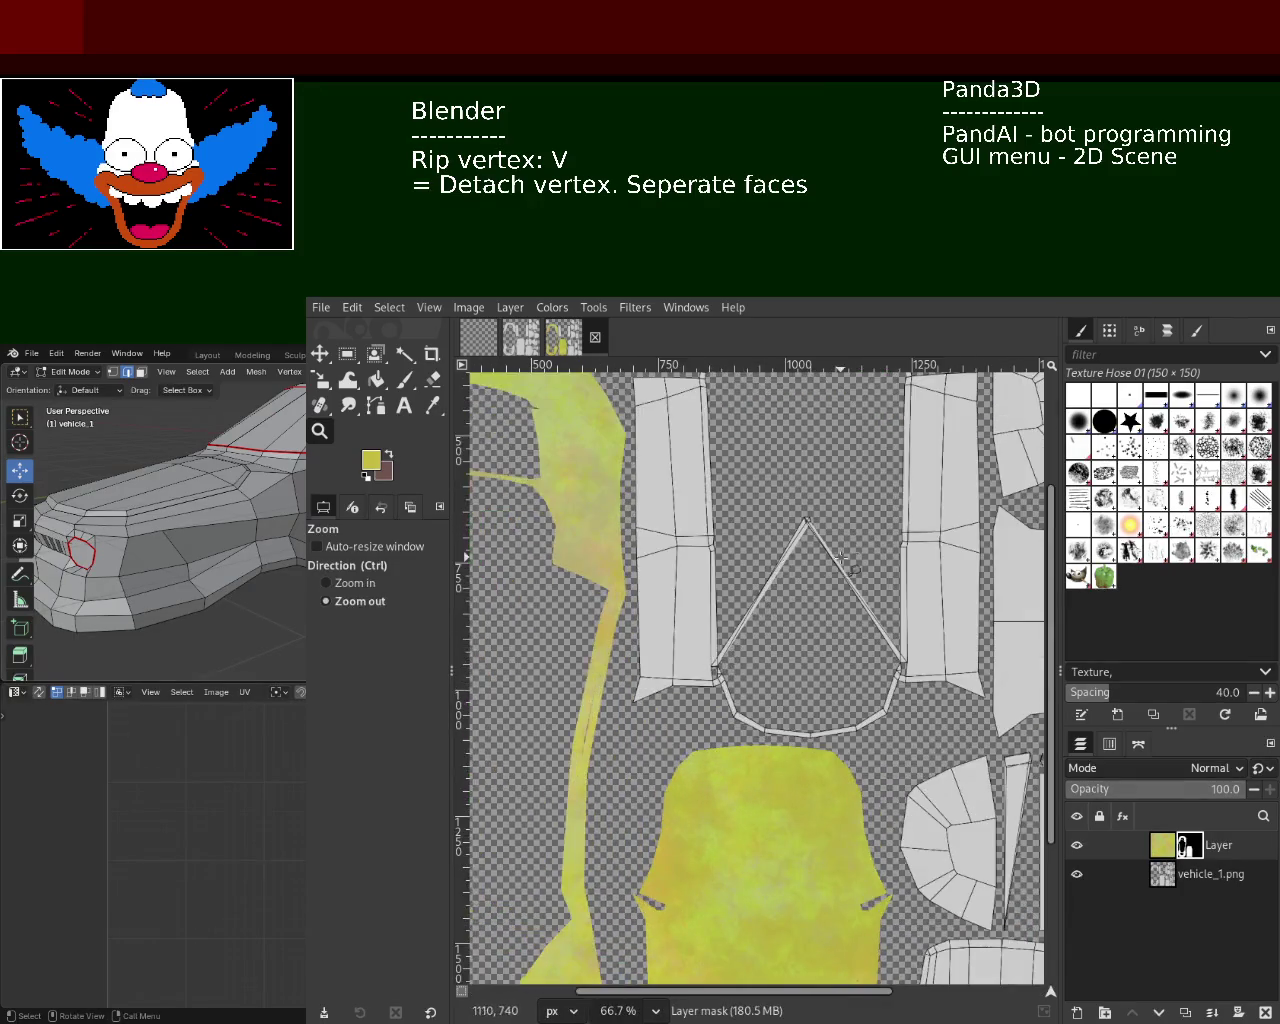
{"action": "left_click", "coordinate": [667, 737], "text": "ctrl"}
{"action": "left_click", "coordinate": [667, 737]}
{"action": "left_click", "coordinate": [667, 737]}
{"action": "left_click", "coordinate": [667, 737]}
{"action": "left_click", "coordinate": [667, 737]}
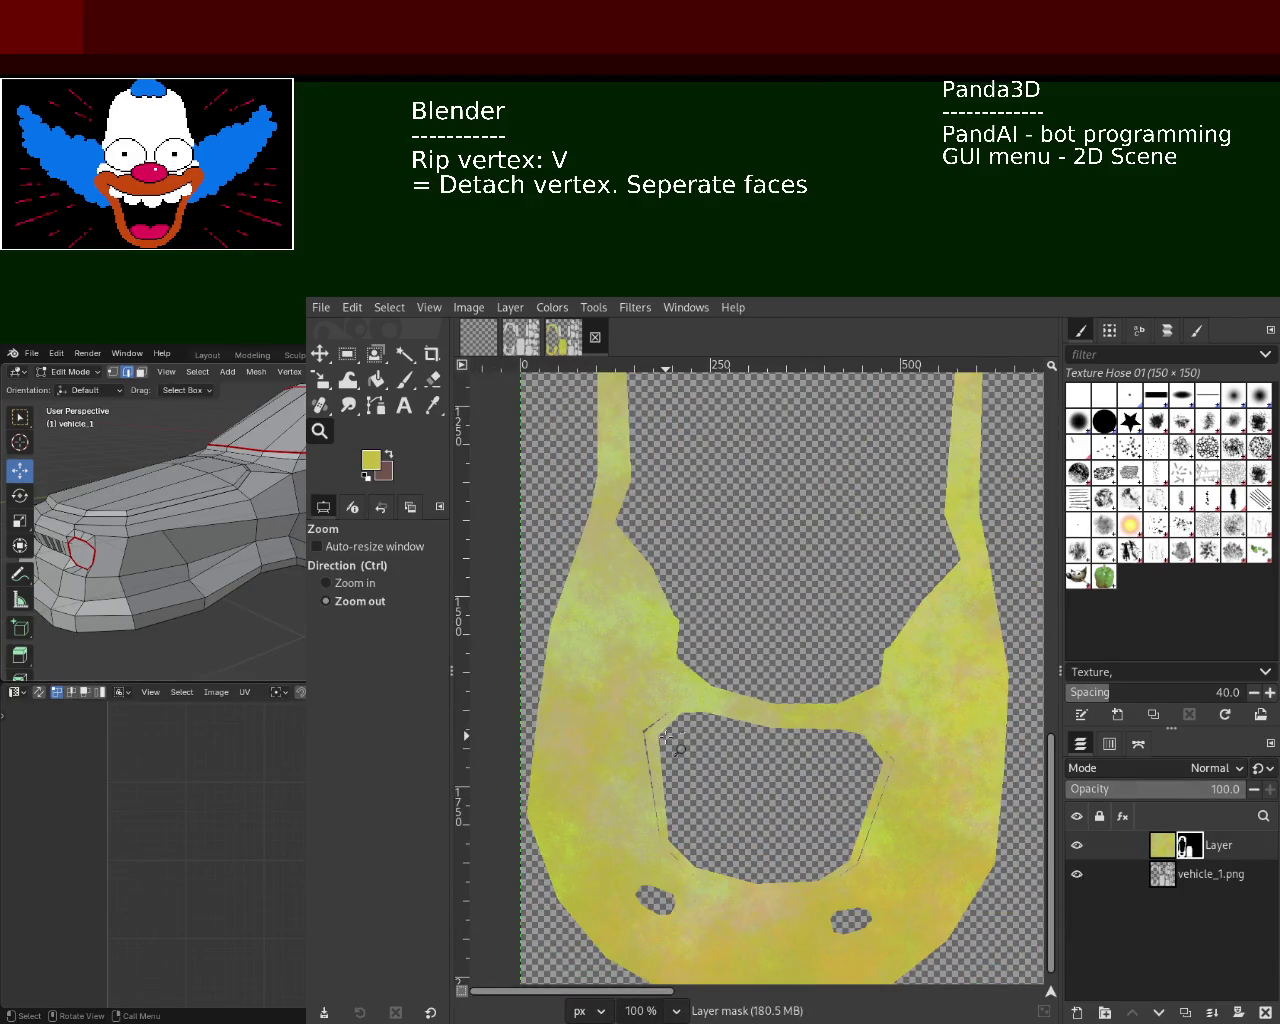
{"action": "left_click", "coordinate": [667, 737]}
{"action": "left_click", "coordinate": [667, 737]}
{"action": "left_click", "coordinate": [667, 737]}
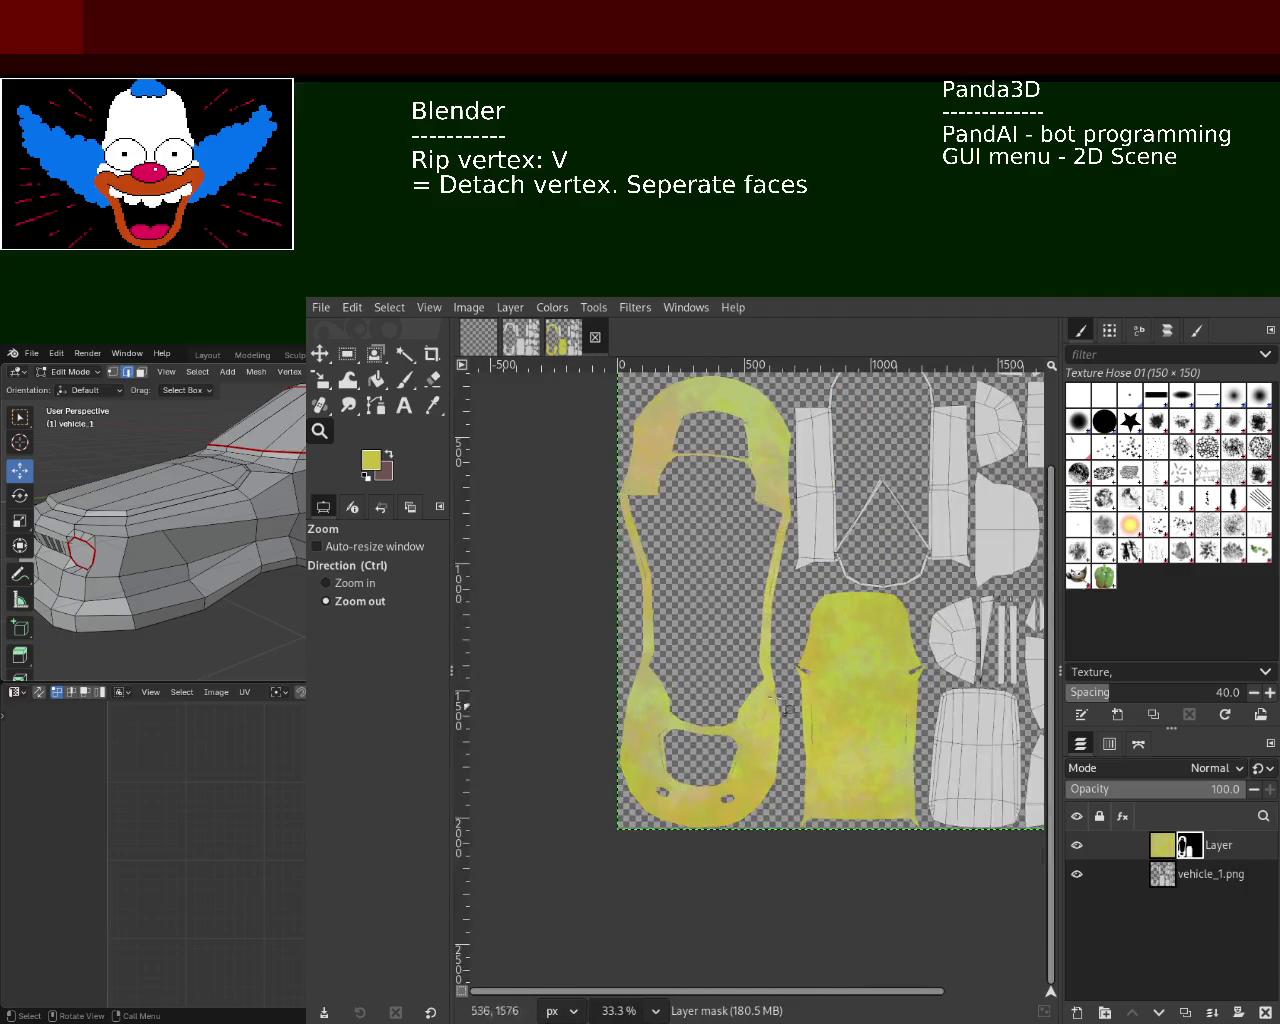
Check the mask edges near the upper-left islands, then add a new transparent Layer #1 on top
{"action": "left_click", "coordinate": [746, 515]}
{"action": "left_click", "coordinate": [746, 515]}
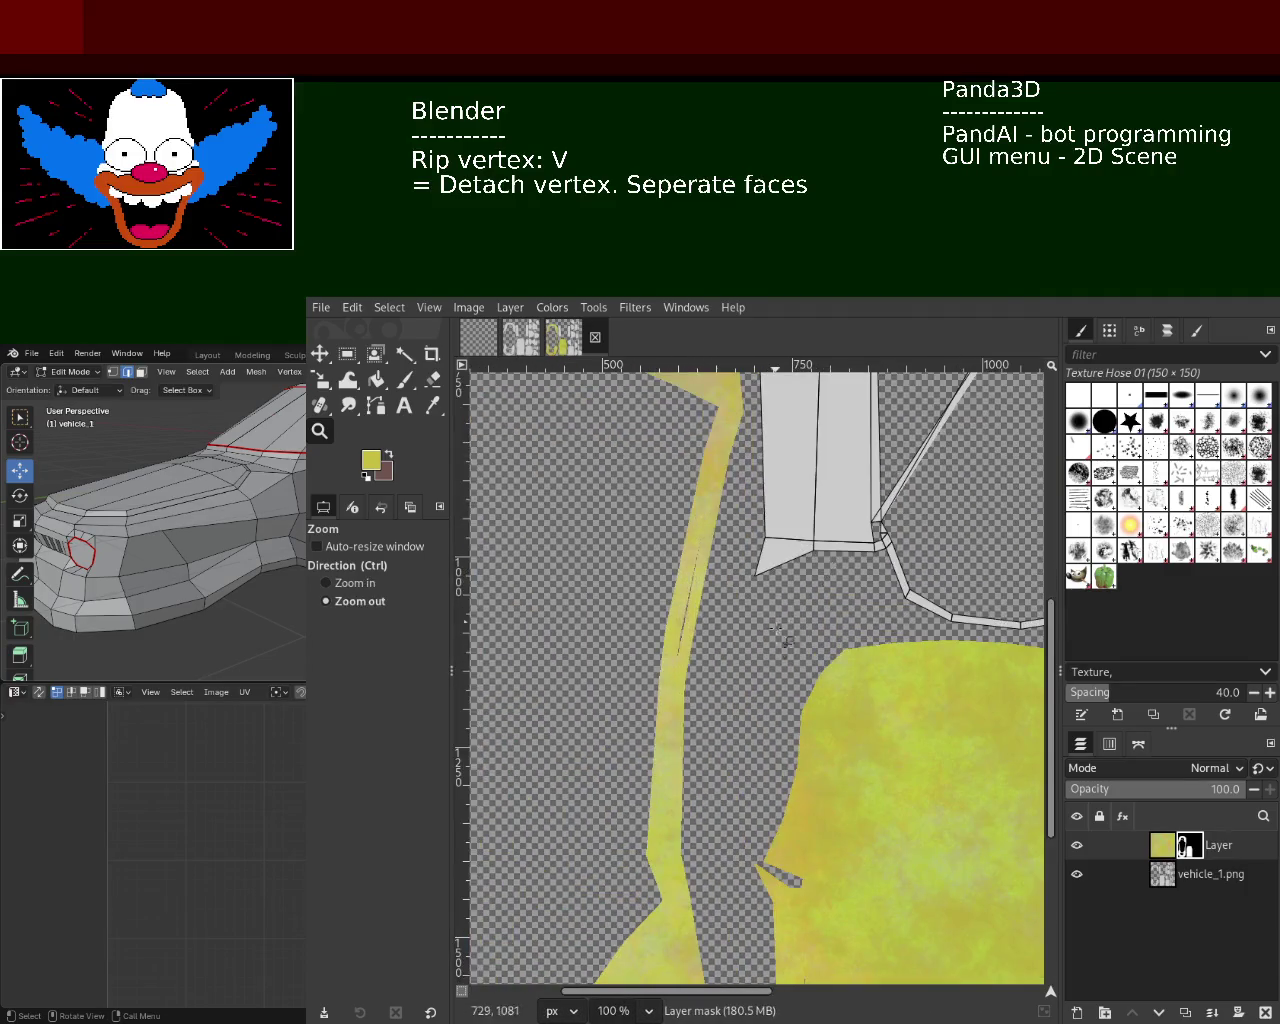
{"action": "left_click", "coordinate": [746, 515], "text": "ctrl"}
{"action": "left_click", "coordinate": [746, 515], "text": "ctrl"}
{"action": "left_click", "coordinate": [746, 515]}
{"action": "left_click", "coordinate": [777, 625], "text": "ctrl"}
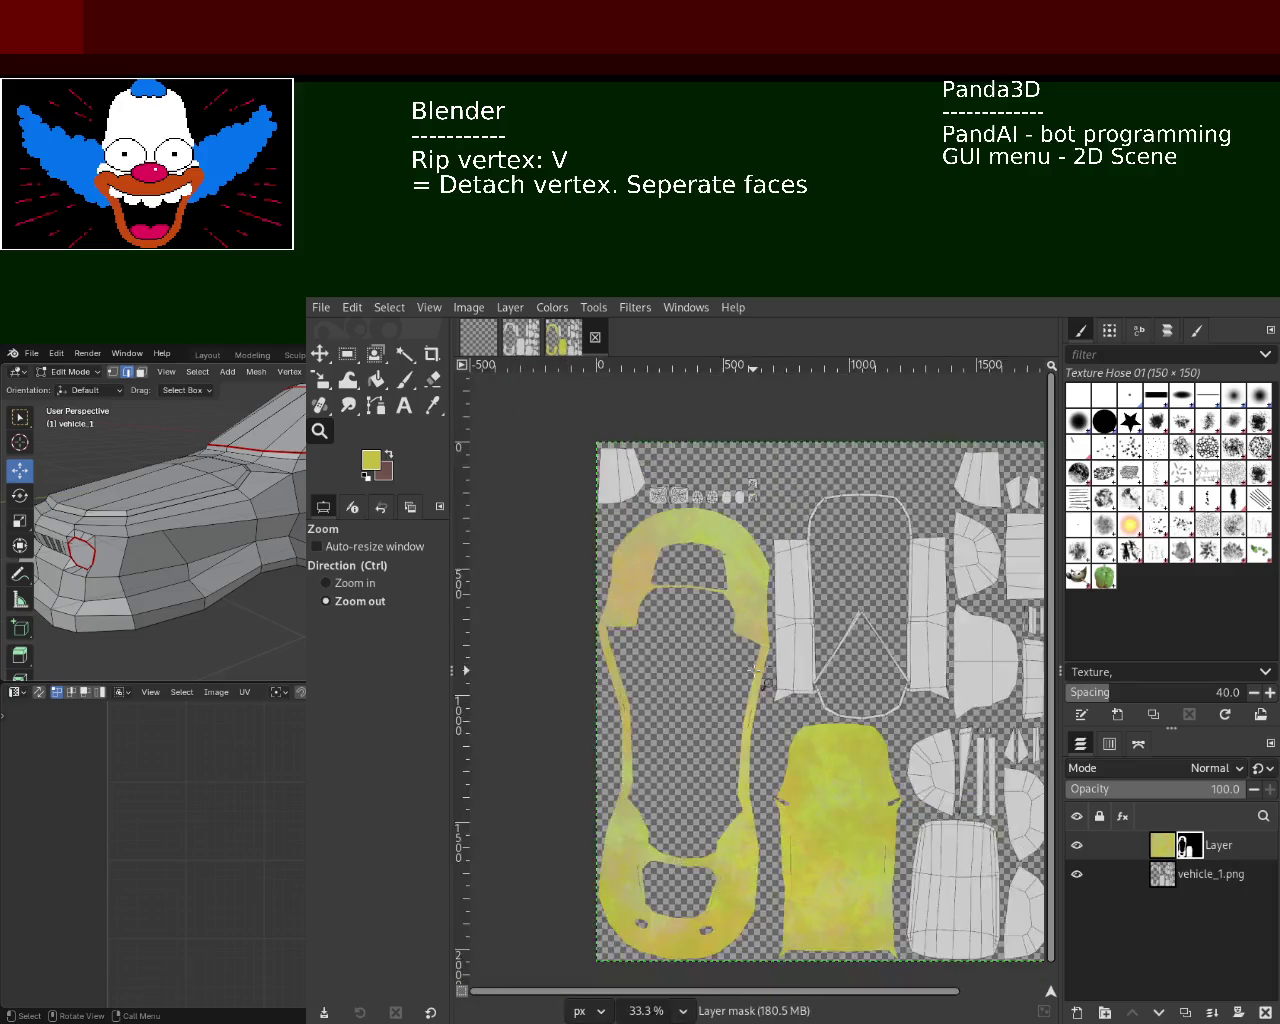
{"action": "left_click", "coordinate": [858, 733], "text": "ctrl"}
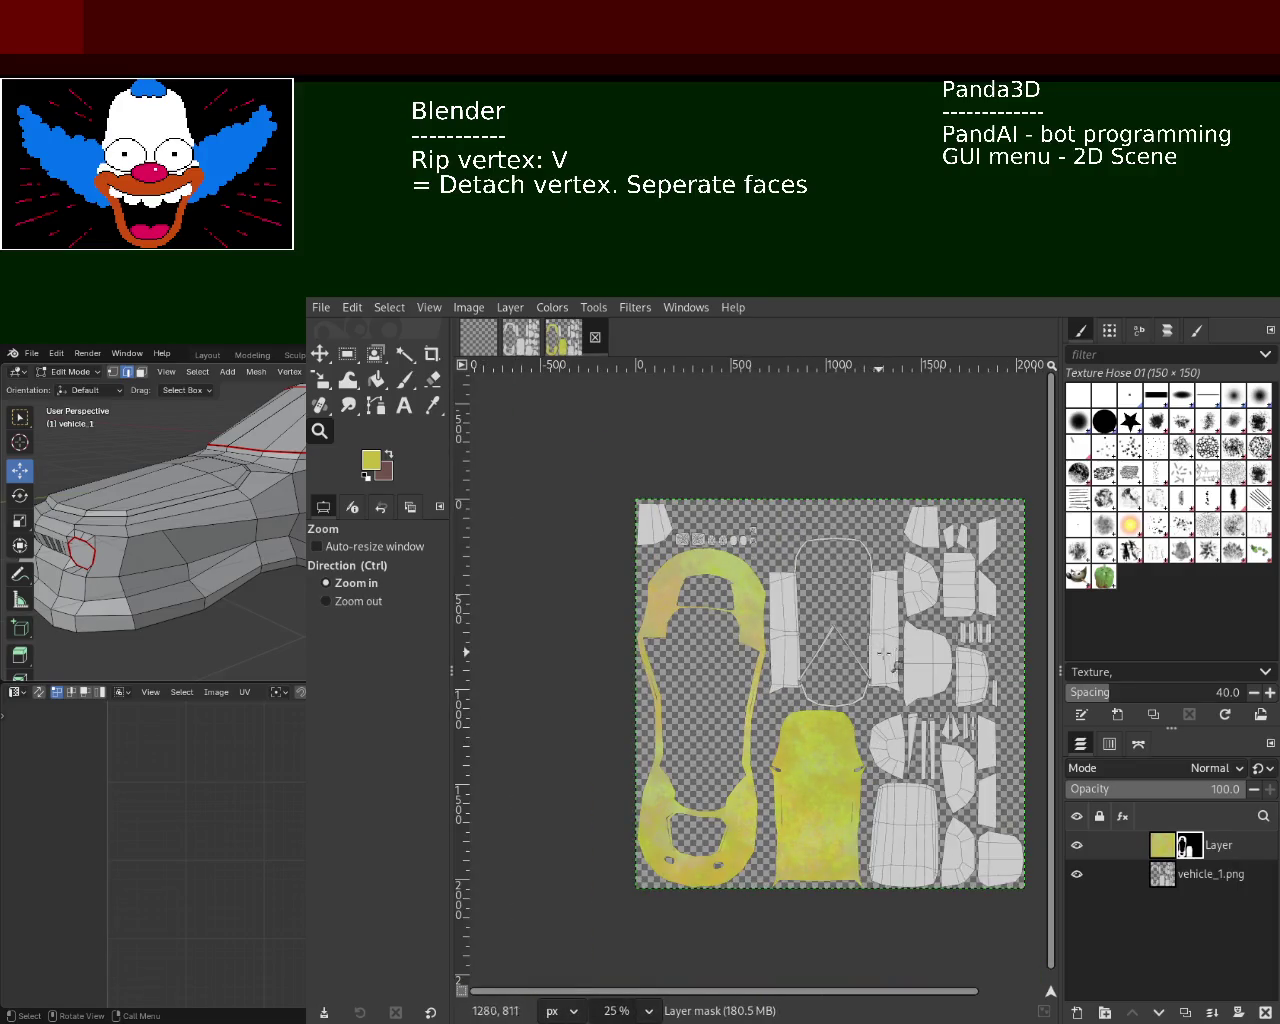
{"action": "left_click", "coordinate": [773, 687]}
{"action": "left_click", "coordinate": [724, 635], "text": "ctrl"}
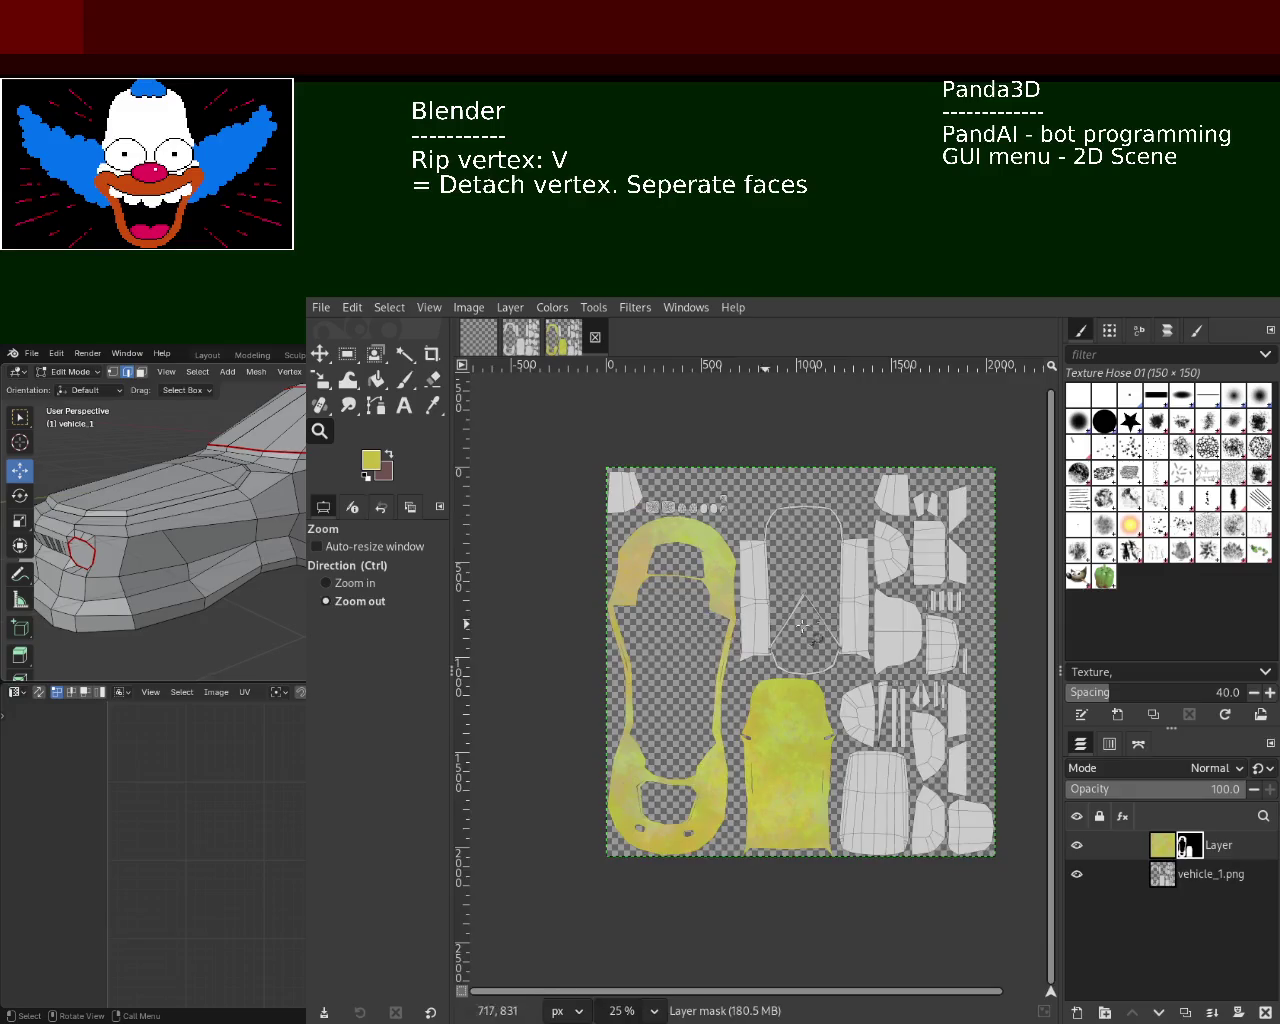
{"action": "left_click", "coordinate": [829, 572]}
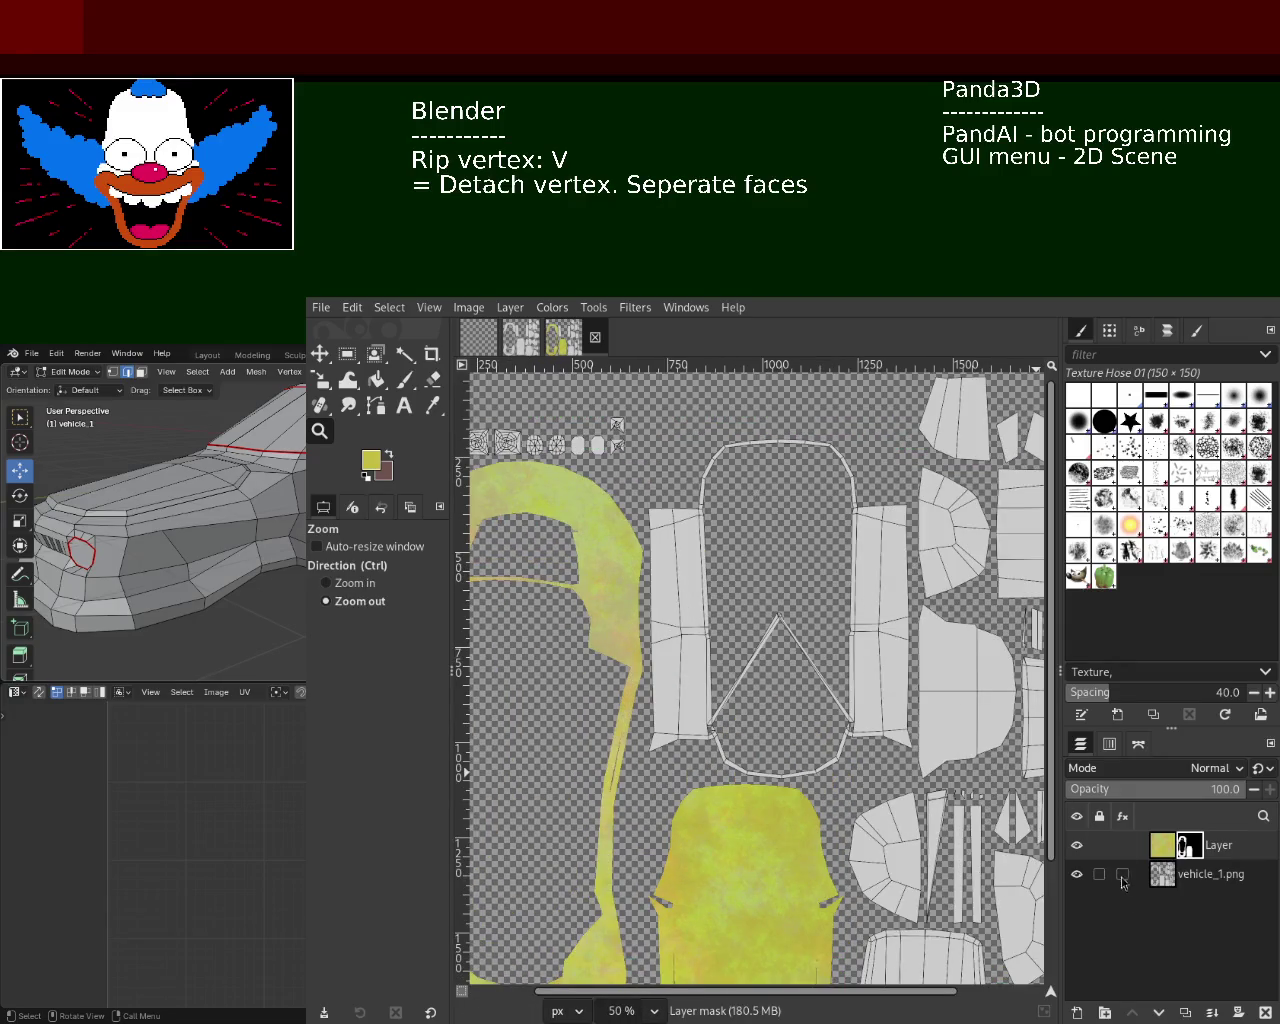
{"action": "key", "text": "shift+ctrl+n"}
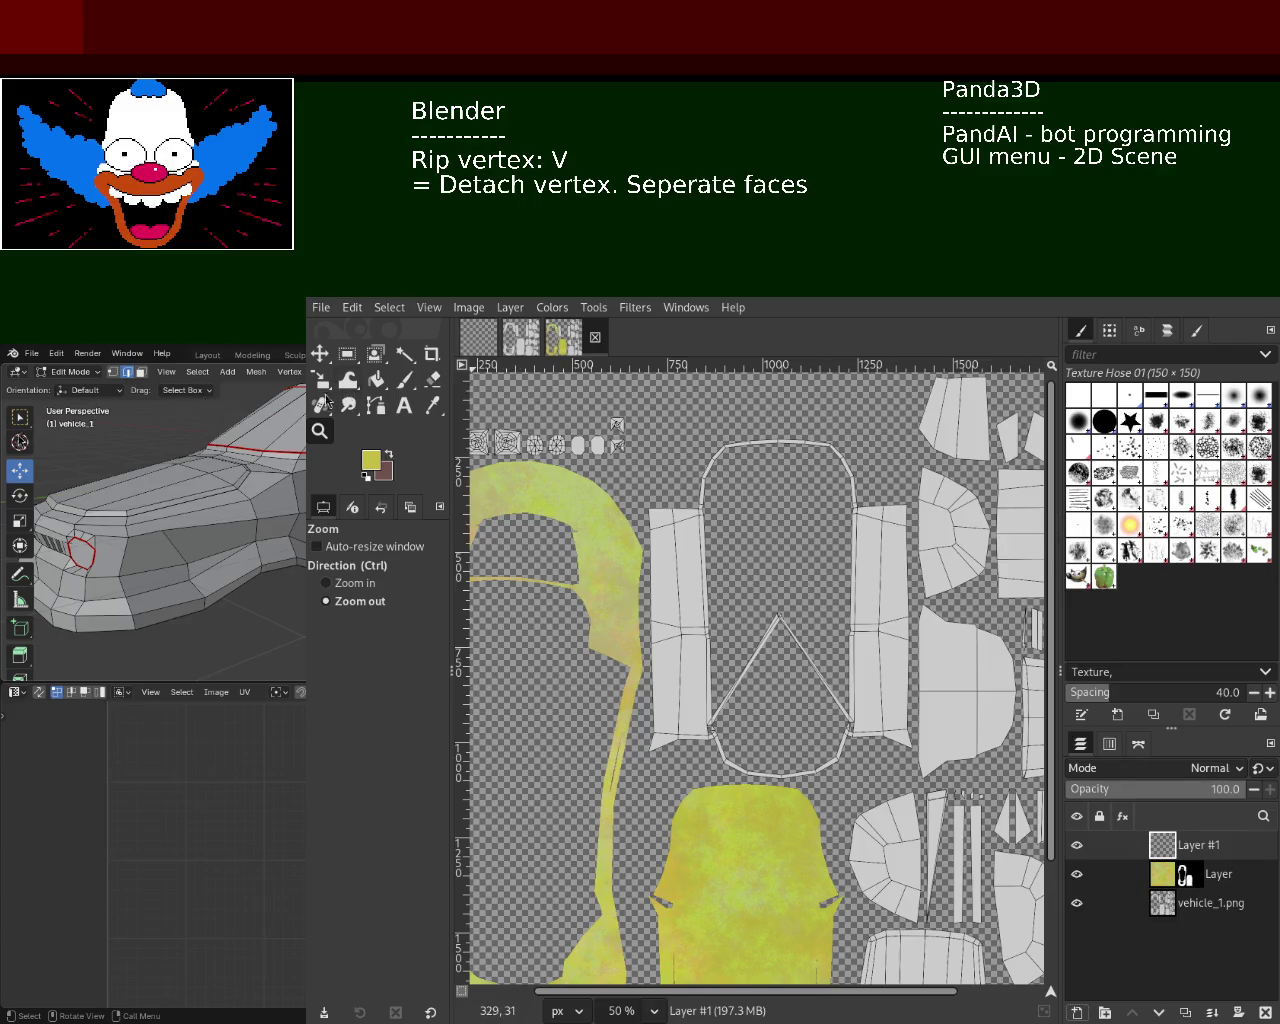
Bucket-fill the new layer with dark grey and add another empty layer, Layer #2, above it
{"action": "left_click", "coordinate": [376, 380]}
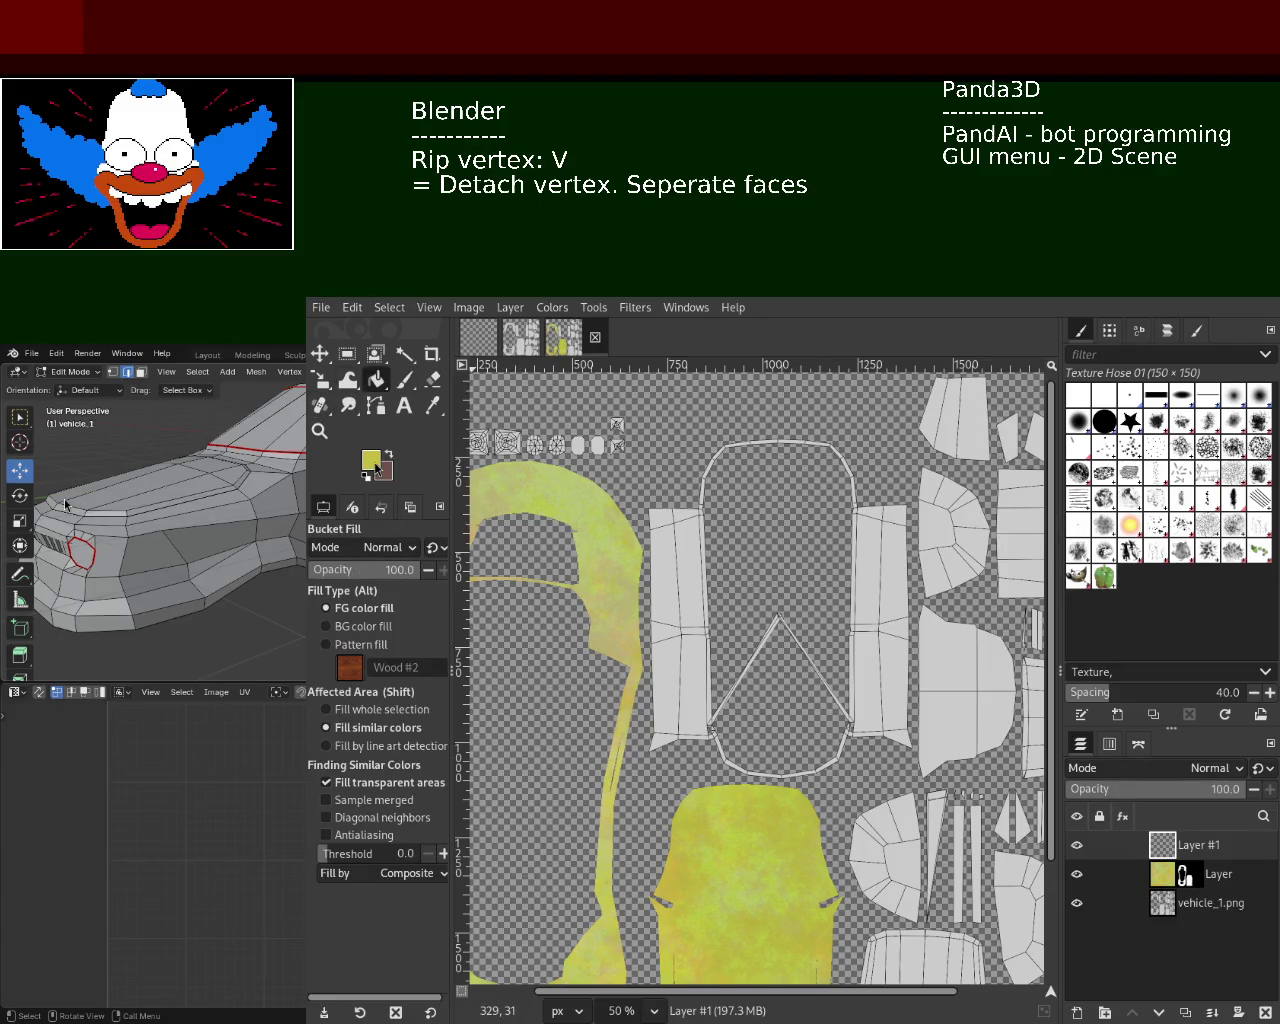
{"action": "left_click", "coordinate": [598, 728], "text": "ctrl"}
{"action": "left_click", "coordinate": [670, 562]}
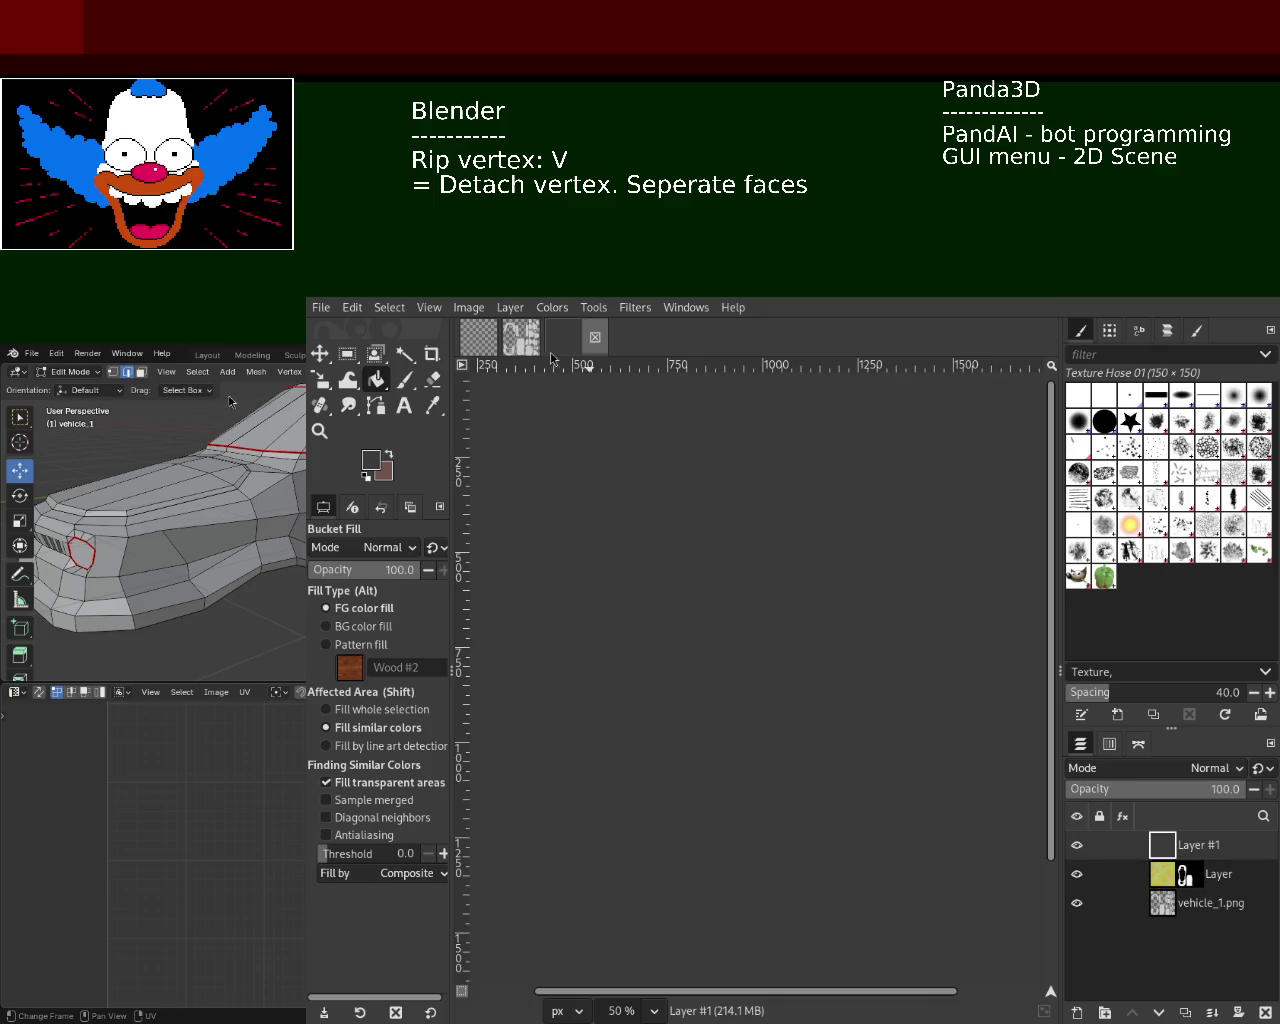
{"action": "left_click", "coordinate": [1078, 1014]}
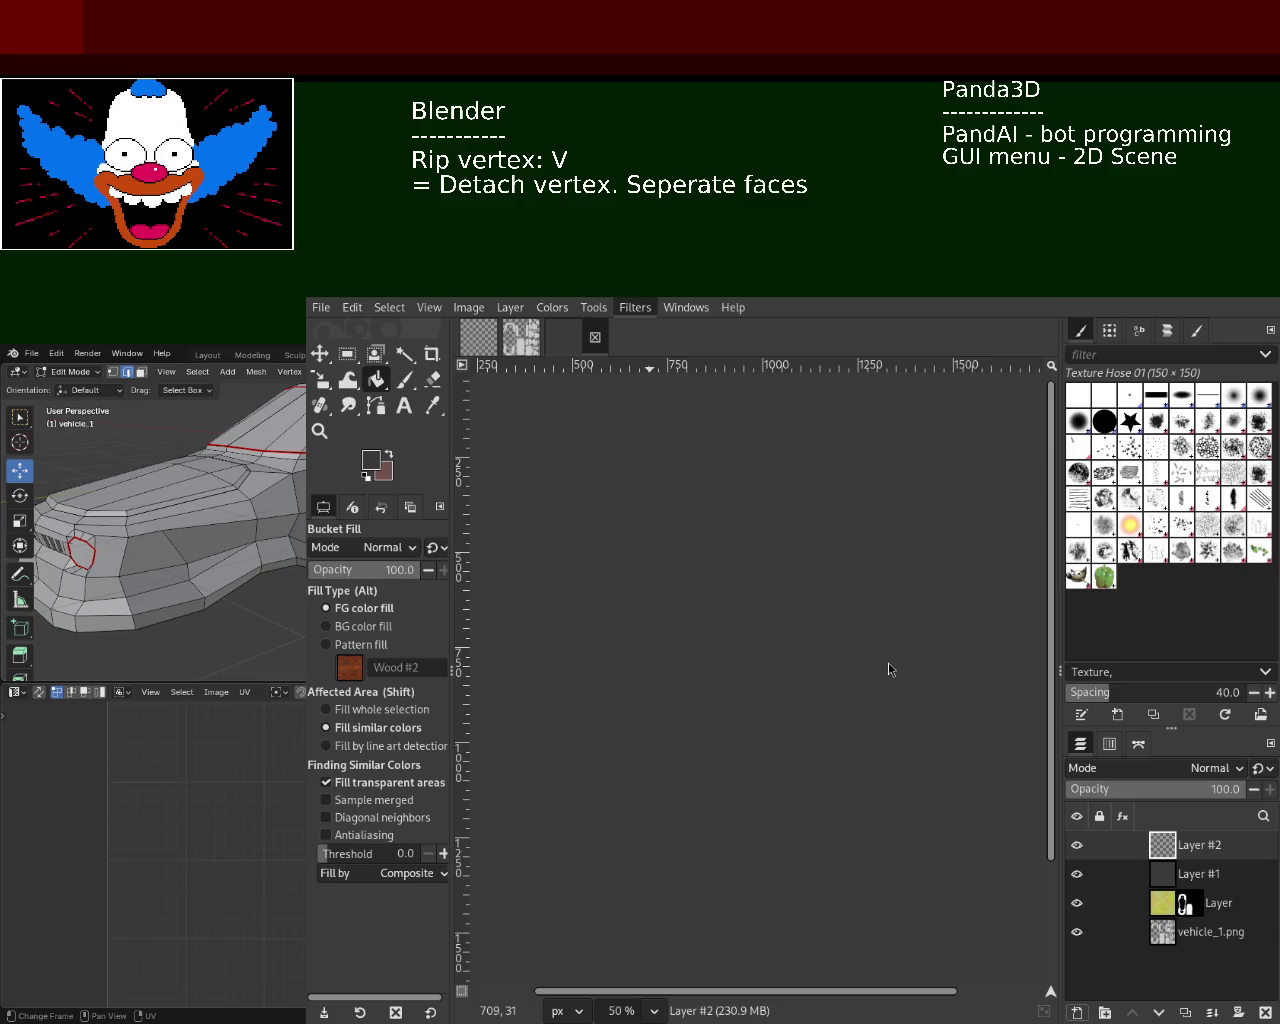
Render the dark mottled noise into Layer #2, then zoom to view the whole image
{"action": "key", "text": "ctrl+f"}
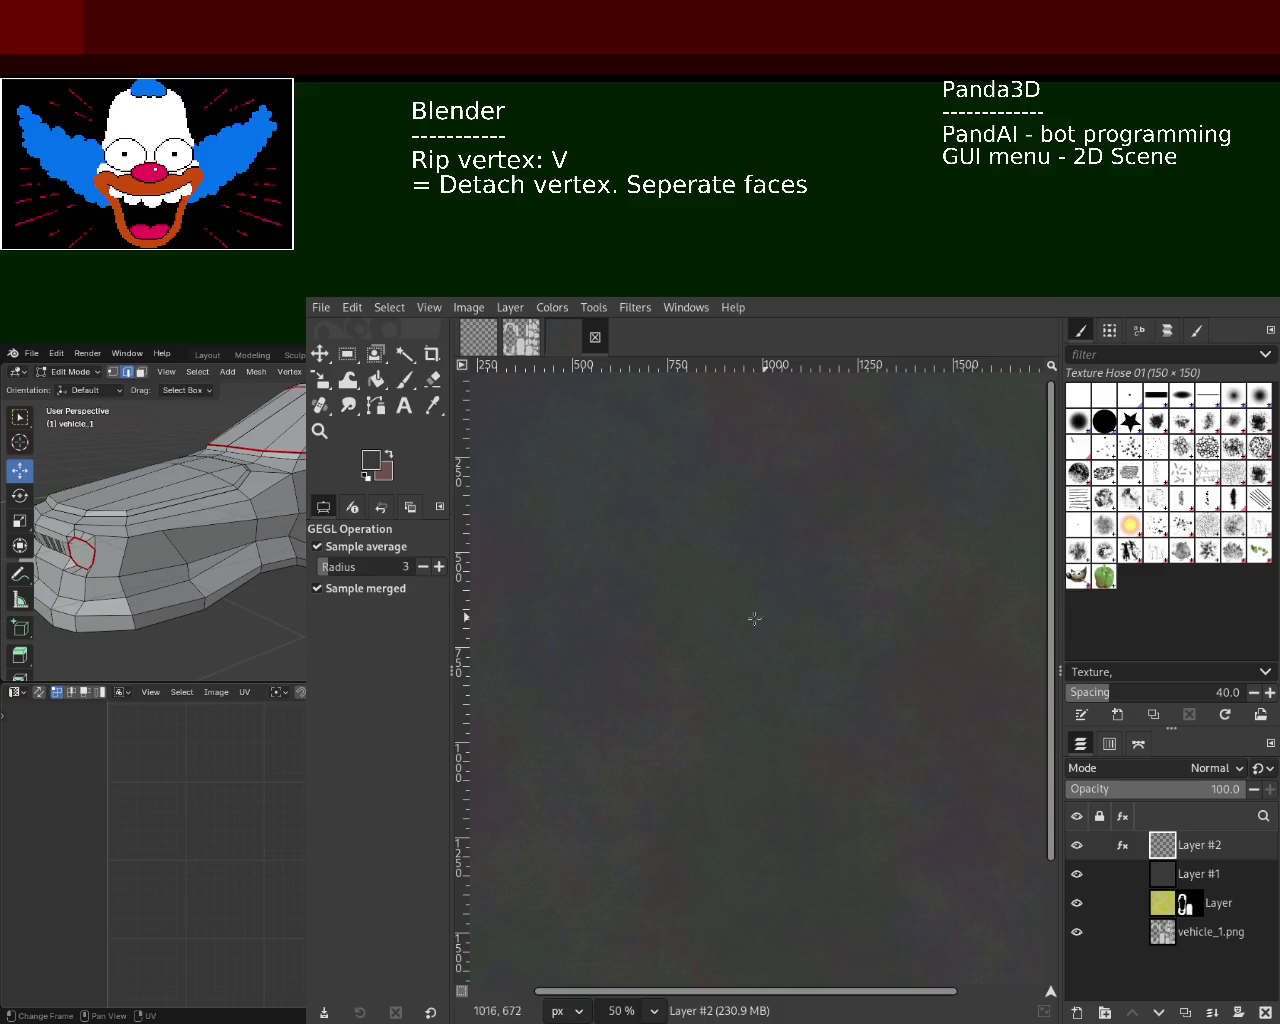
{"action": "left_click", "coordinate": [319, 430]}
{"action": "scroll", "coordinate": [845, 523], "scroll_direction": "down", "scroll_amount": 3, "text": "ctrl"}
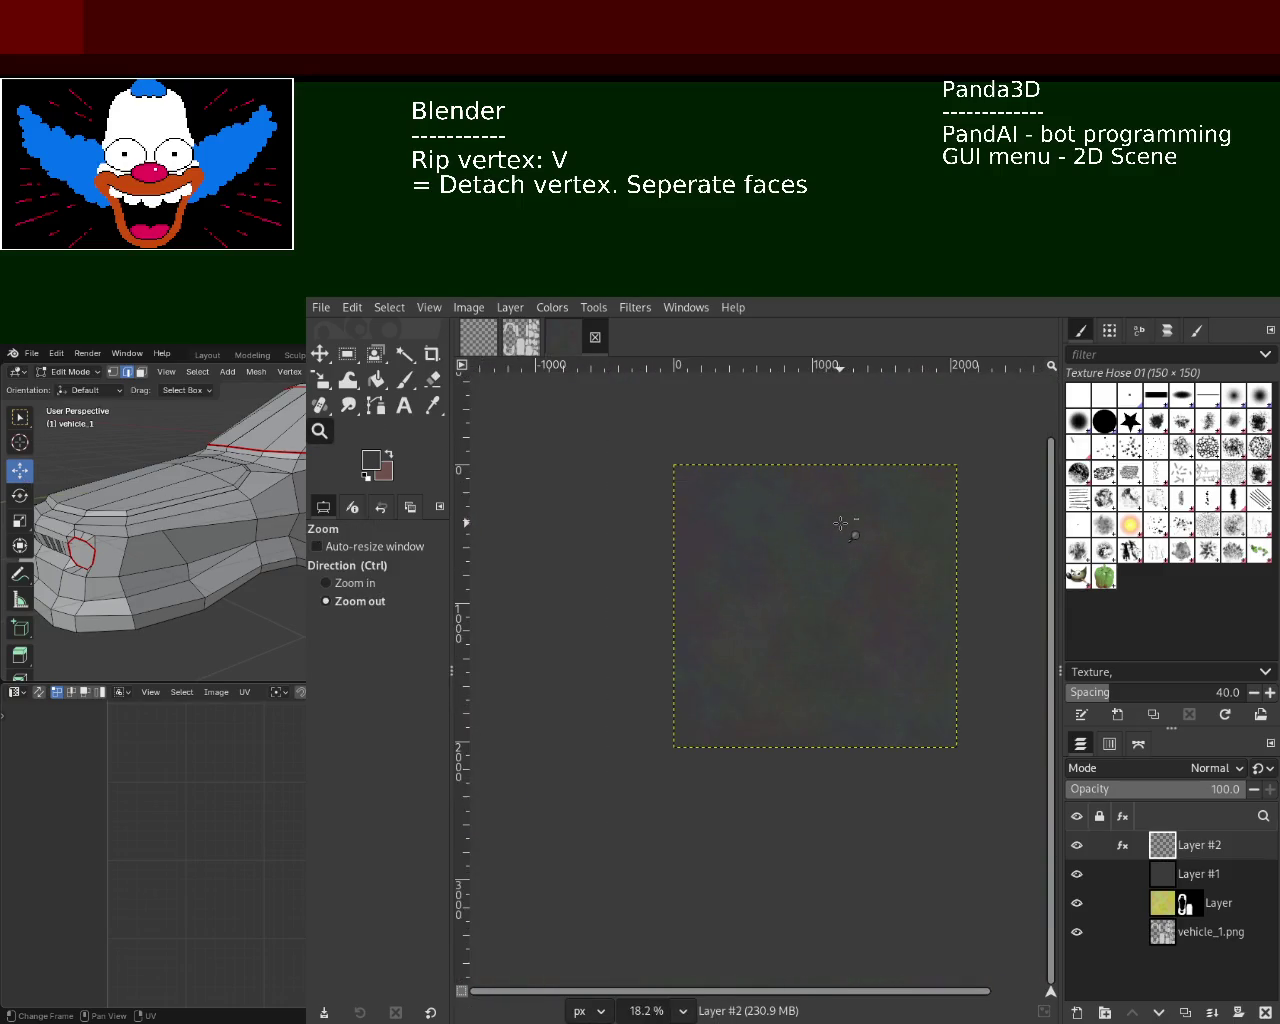
{"action": "scroll", "coordinate": [870, 550], "scroll_direction": "up", "scroll_amount": 2, "text": "ctrl"}
{"action": "scroll", "coordinate": [810, 570], "scroll_direction": "down", "scroll_amount": 1, "text": "ctrl"}
{"action": "scroll", "coordinate": [795, 538], "scroll_direction": "down", "scroll_amount": 1, "text": "ctrl"}
{"action": "scroll", "coordinate": [797, 534], "scroll_direction": "up", "scroll_amount": 2, "text": "ctrl"}
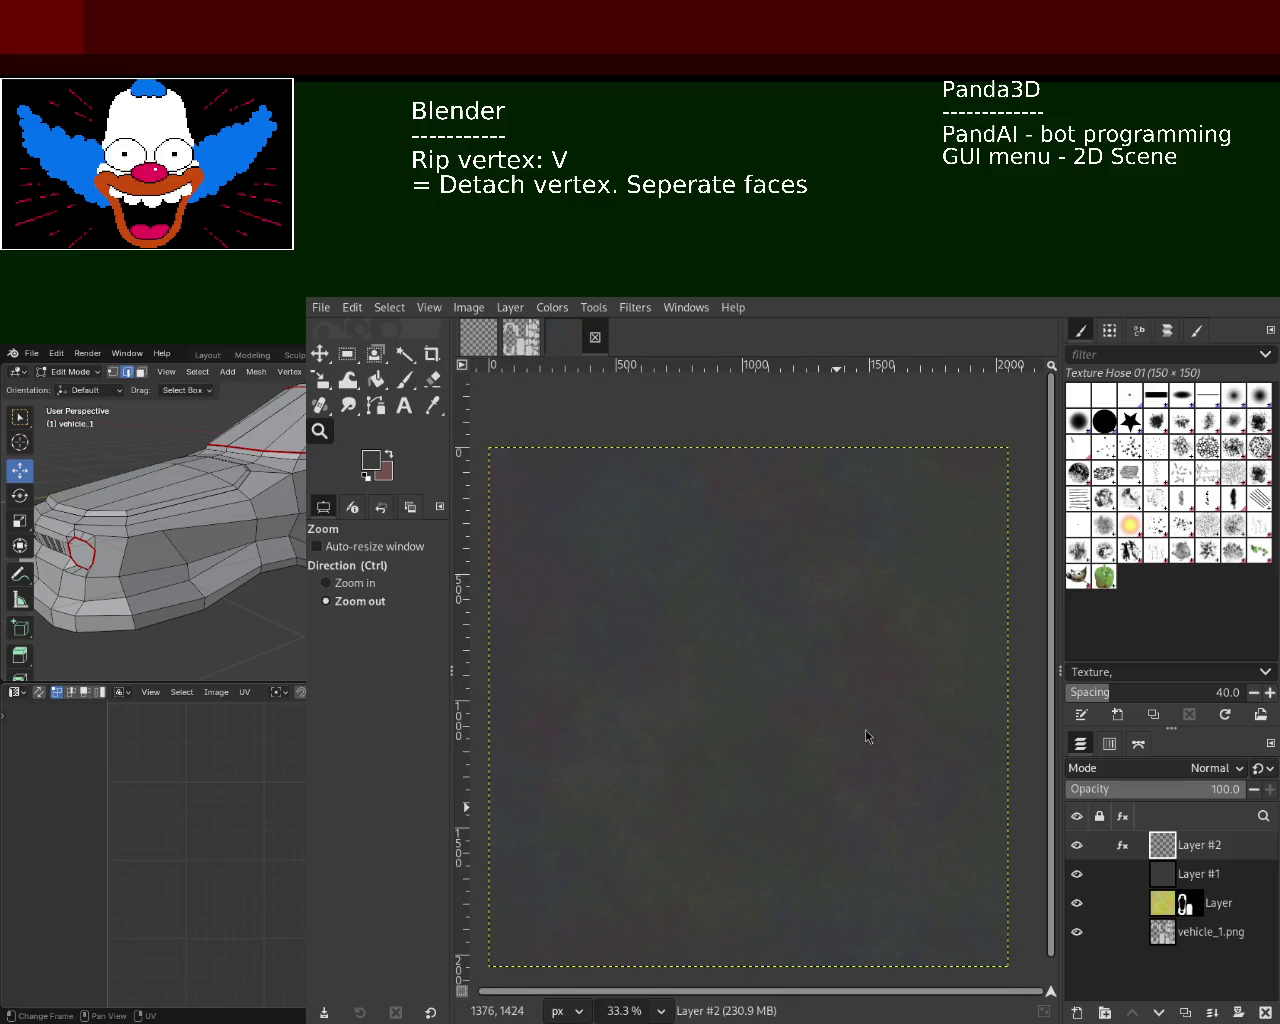